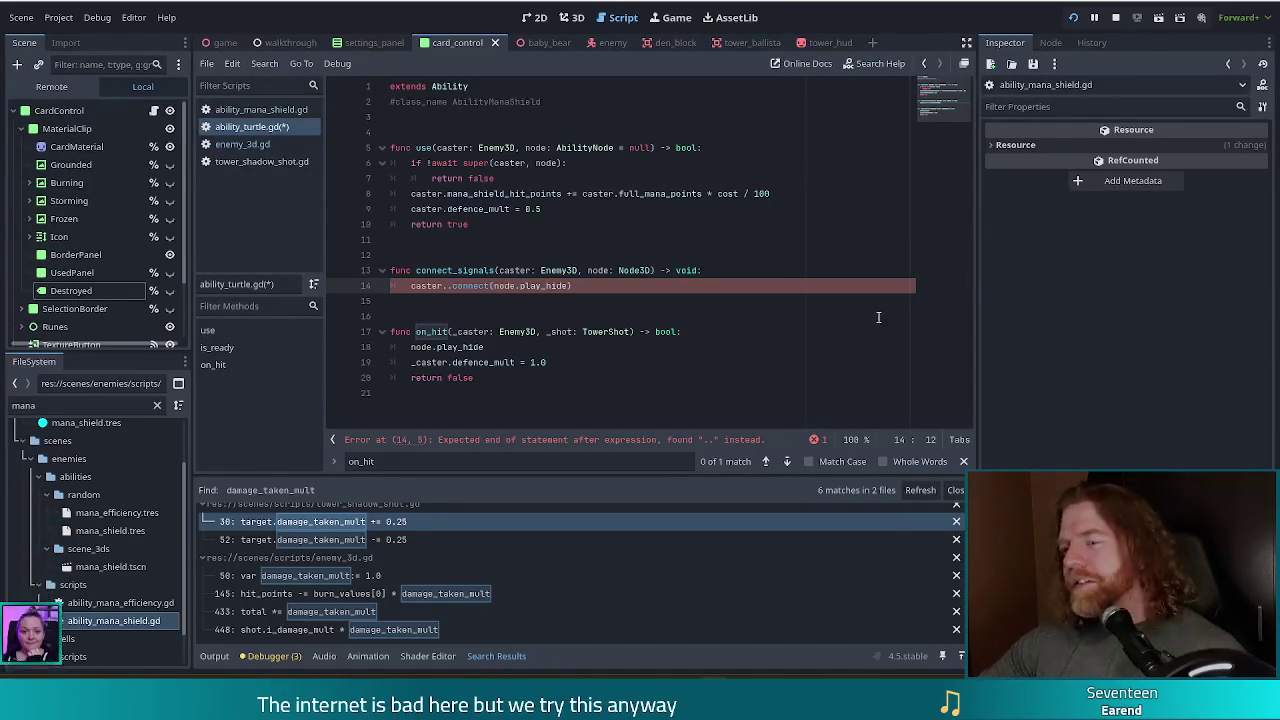
Complete line 14 so caster.health_changed connects to node.play_hide, then switch to enemy_3d.gd.
key("Right")
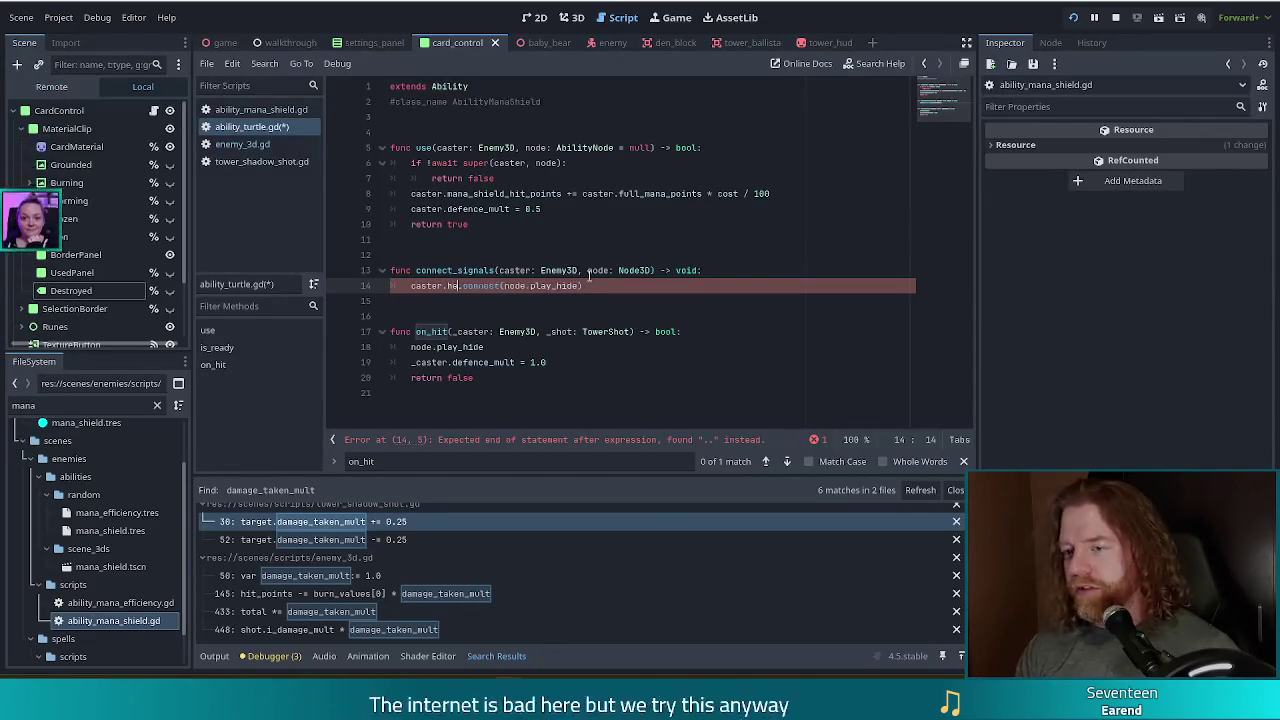
type("heal")
key("Down")
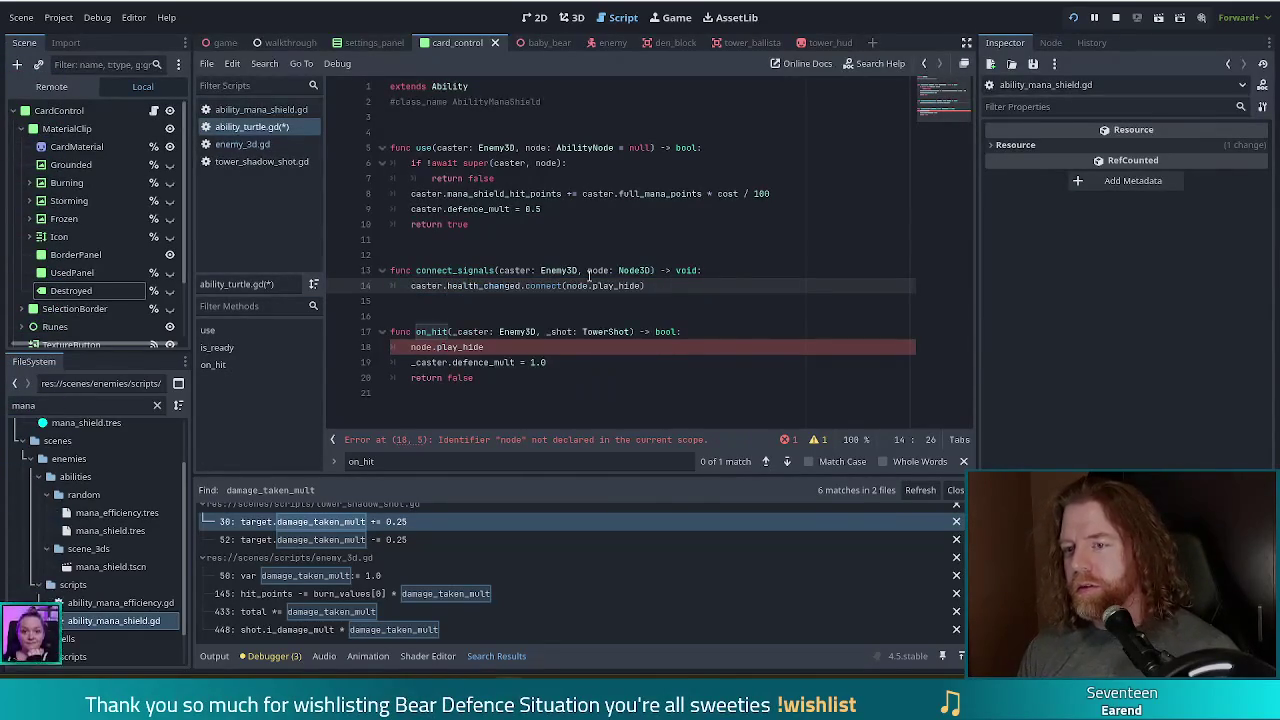
key("Return")
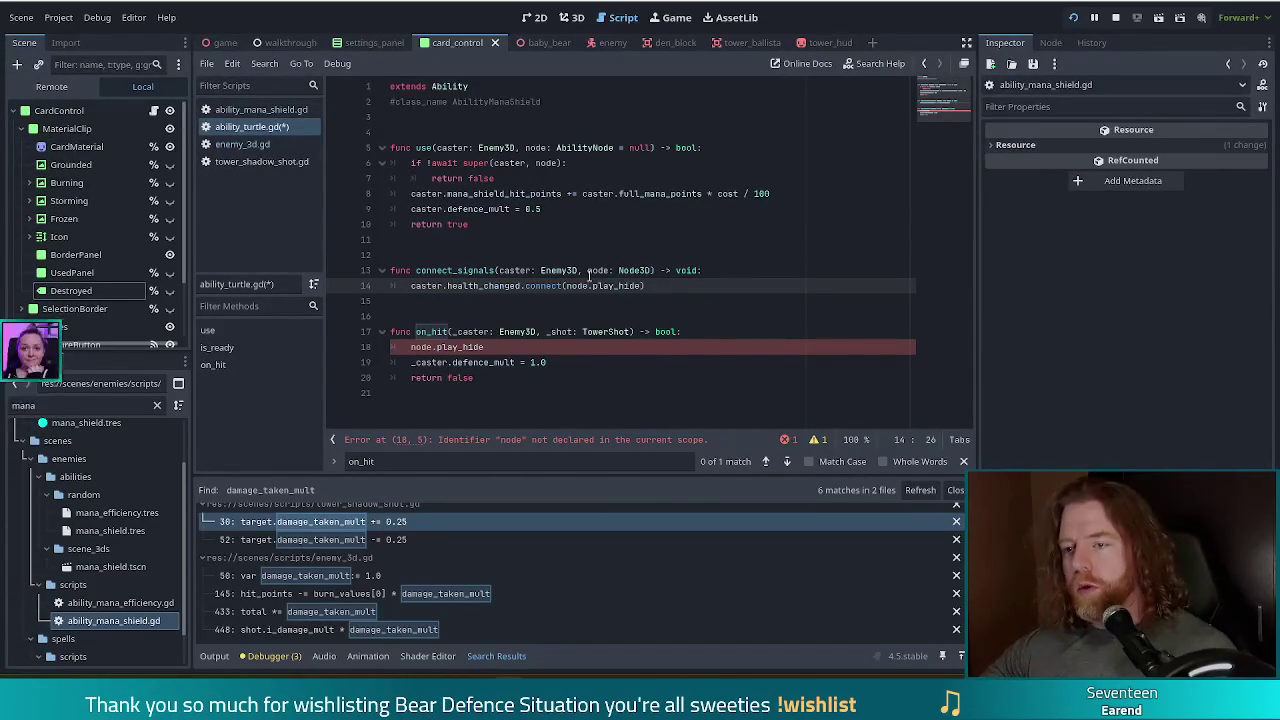
left_click(642, 286)
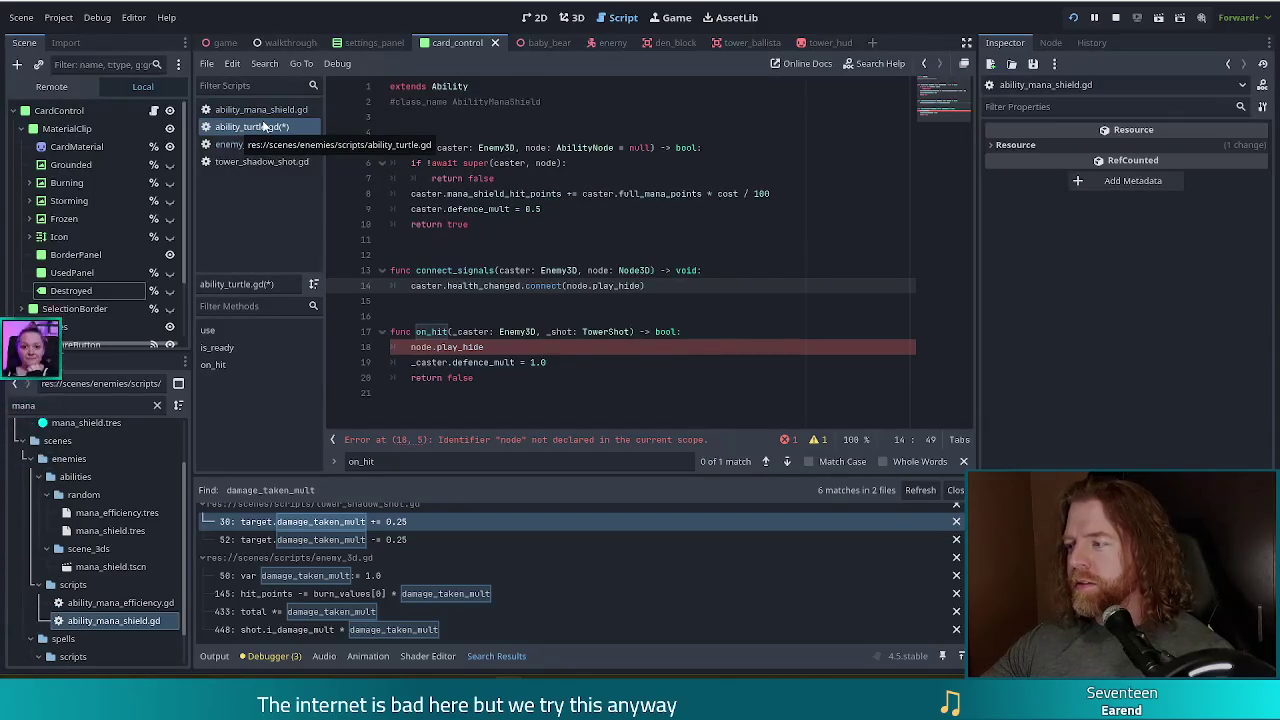
left_click(245, 146)
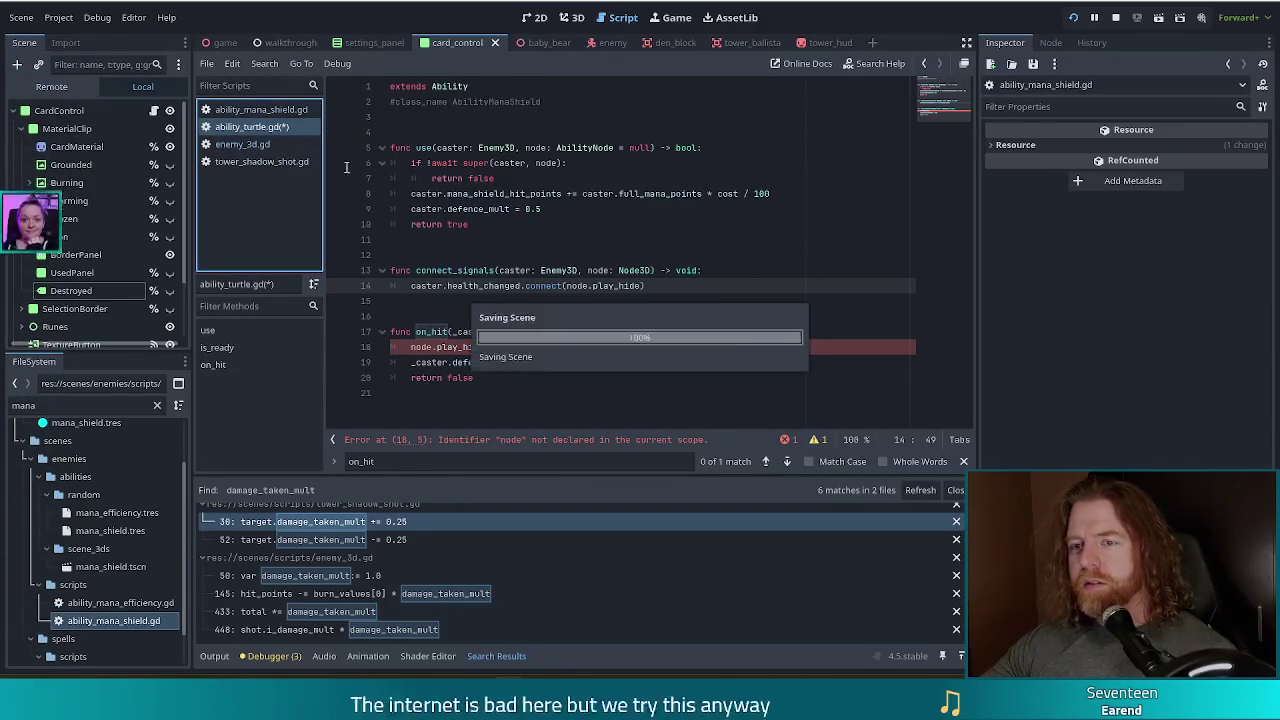
Search enemy_3d.gd for 'health_changed.em' to reach the emit call on line 30.
double_click(519, 300)
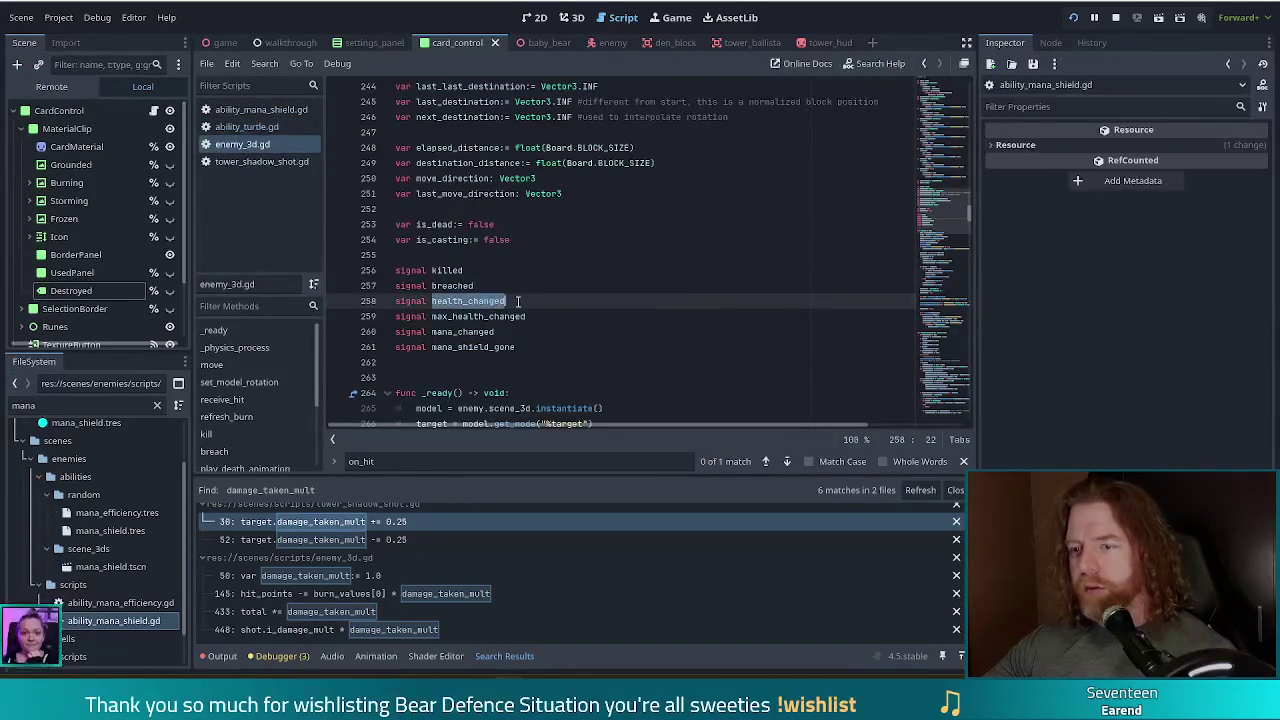
key("ctrl+f")
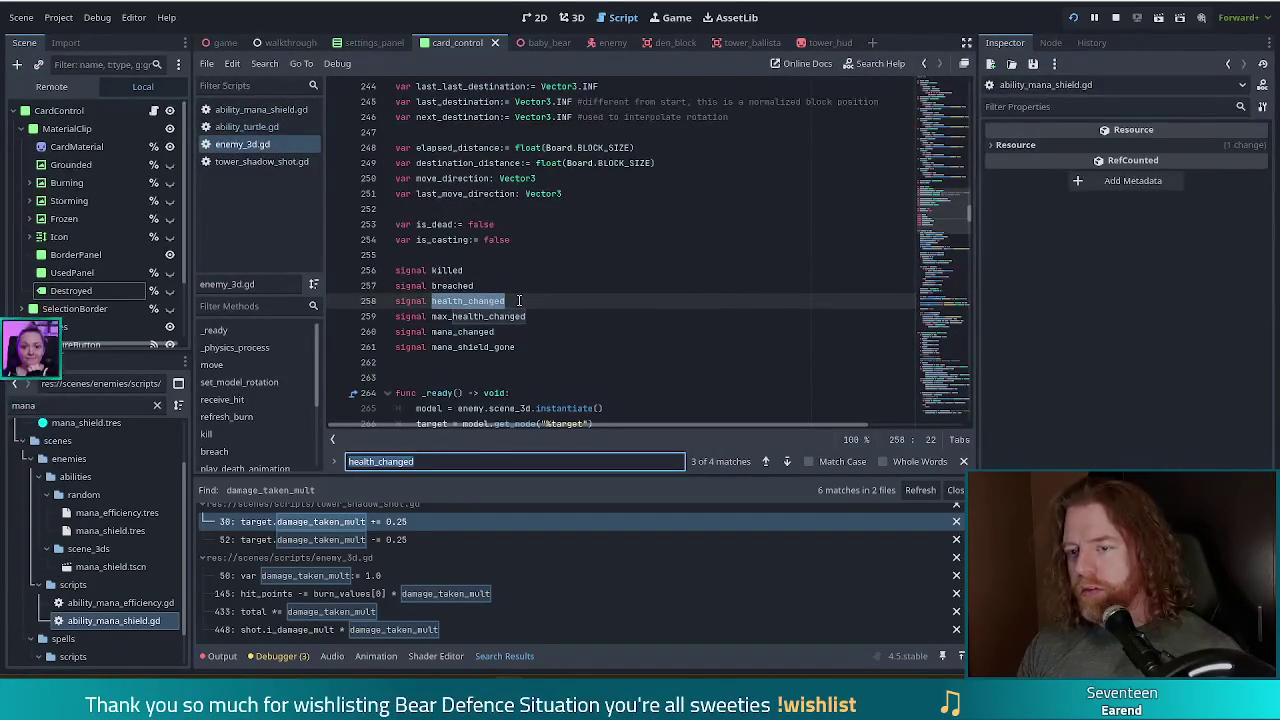
key("End")
type(".em")
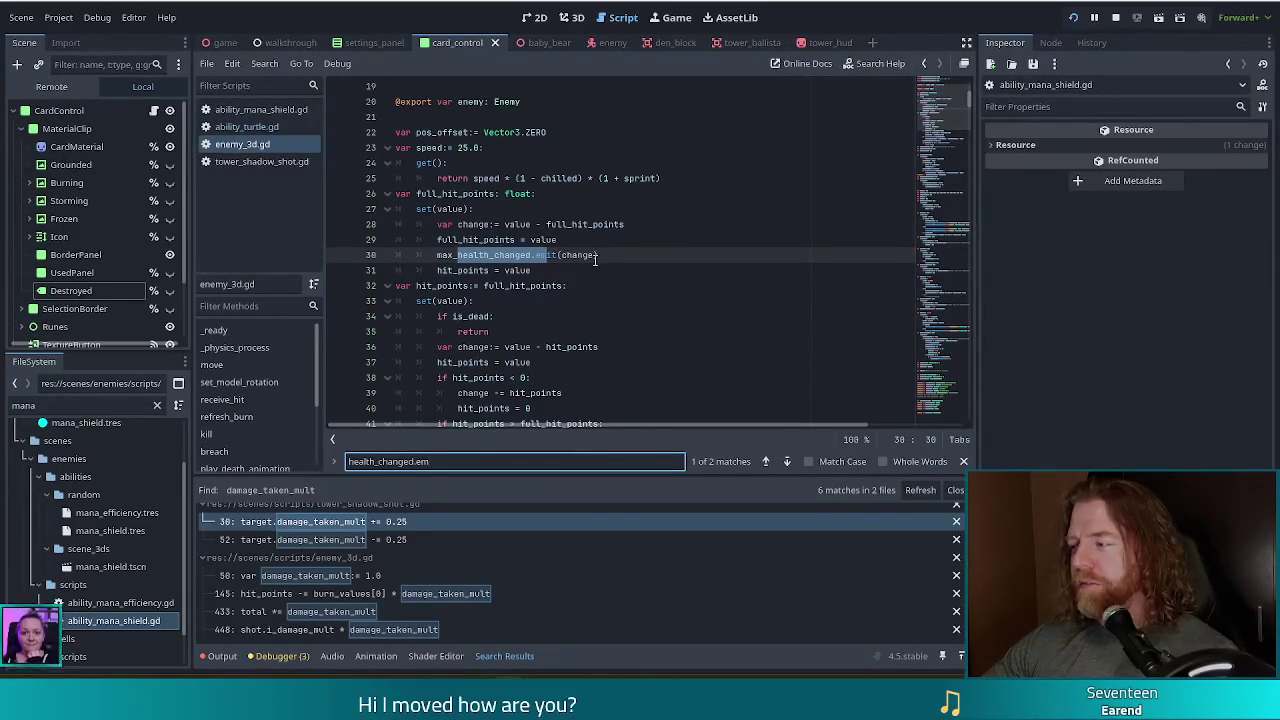
mouse_move(597, 256)
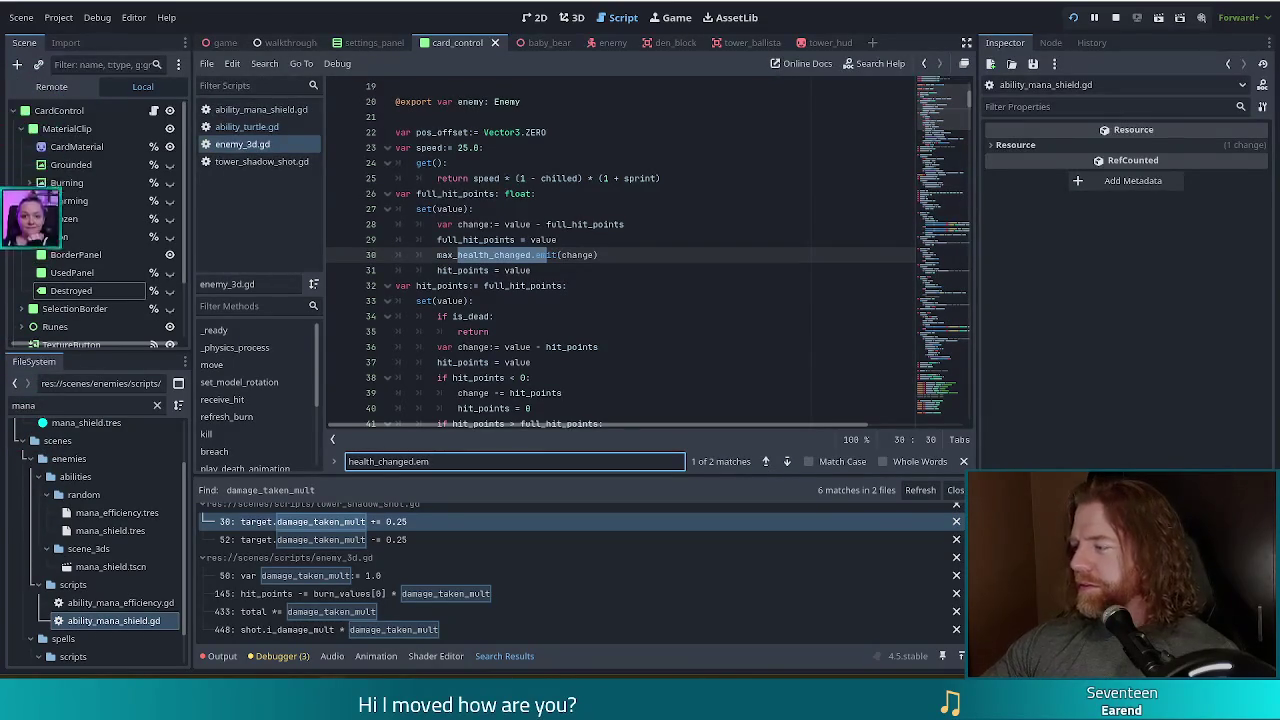
left_click(614, 255)
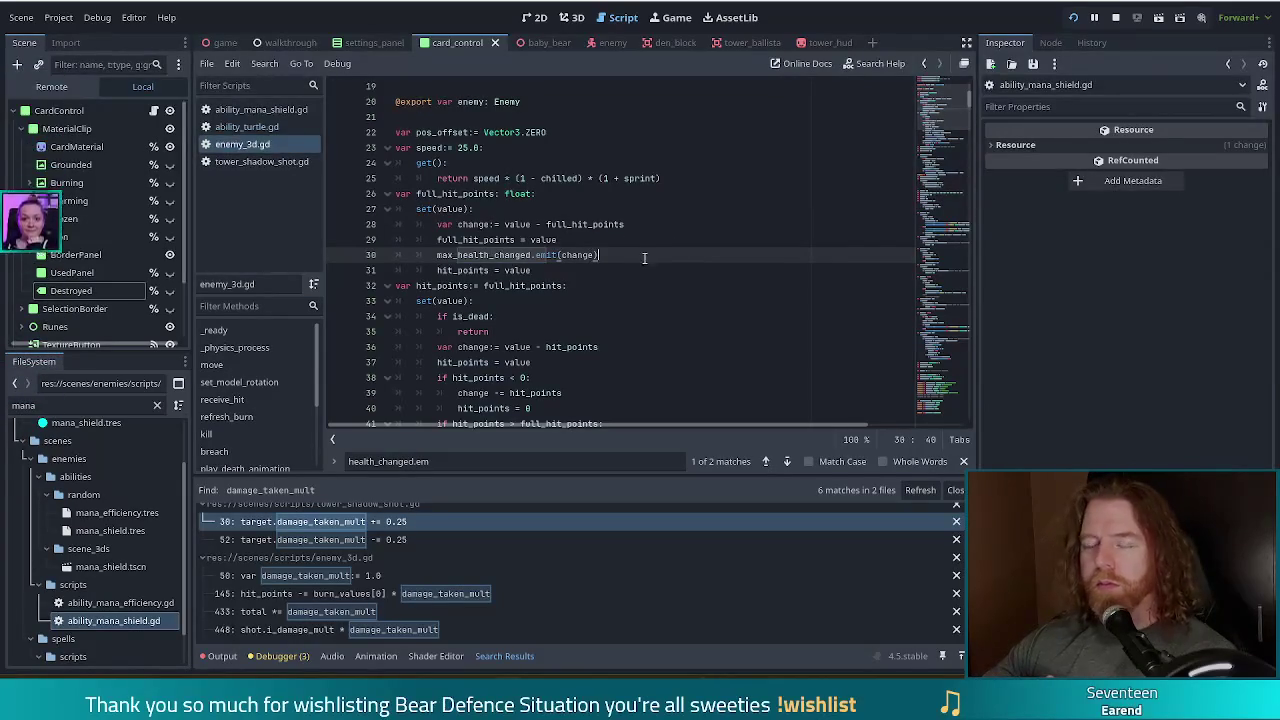
In ability_turtle.gd, append .unbind(1) to node.play_hide and delete the stray play_hide call in on_hit.
left_click(255, 130)
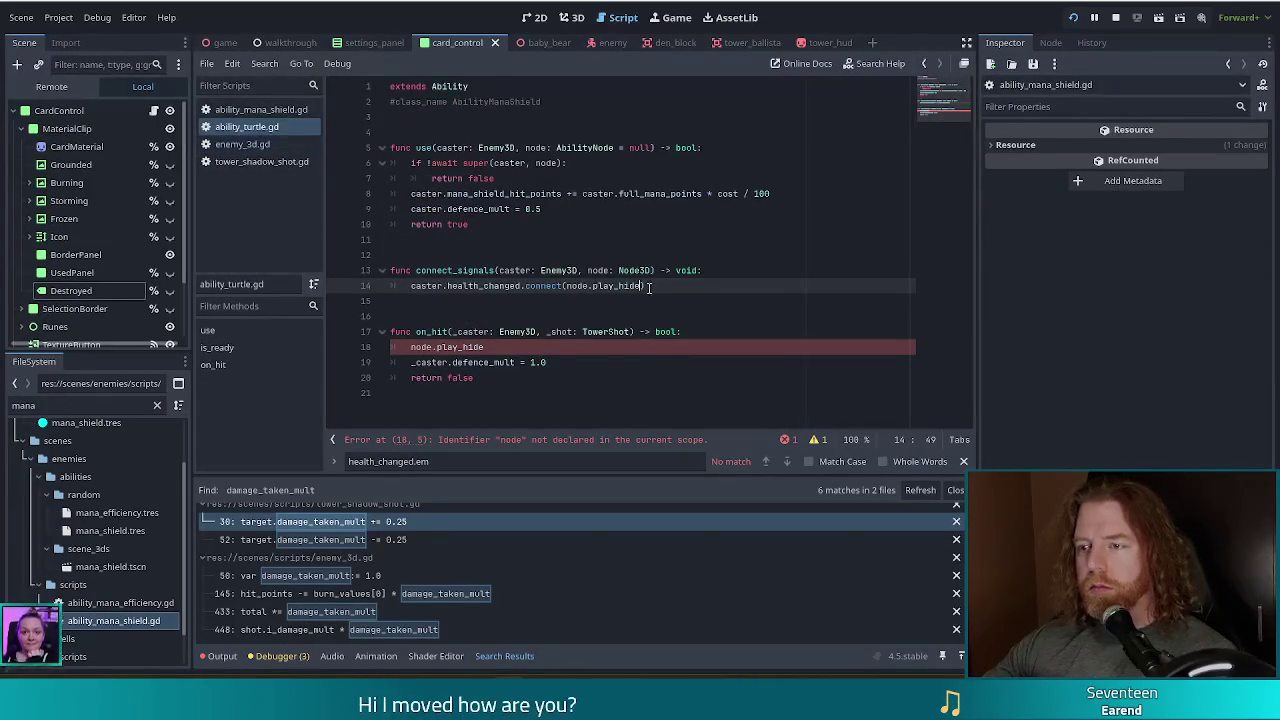
type(".un")
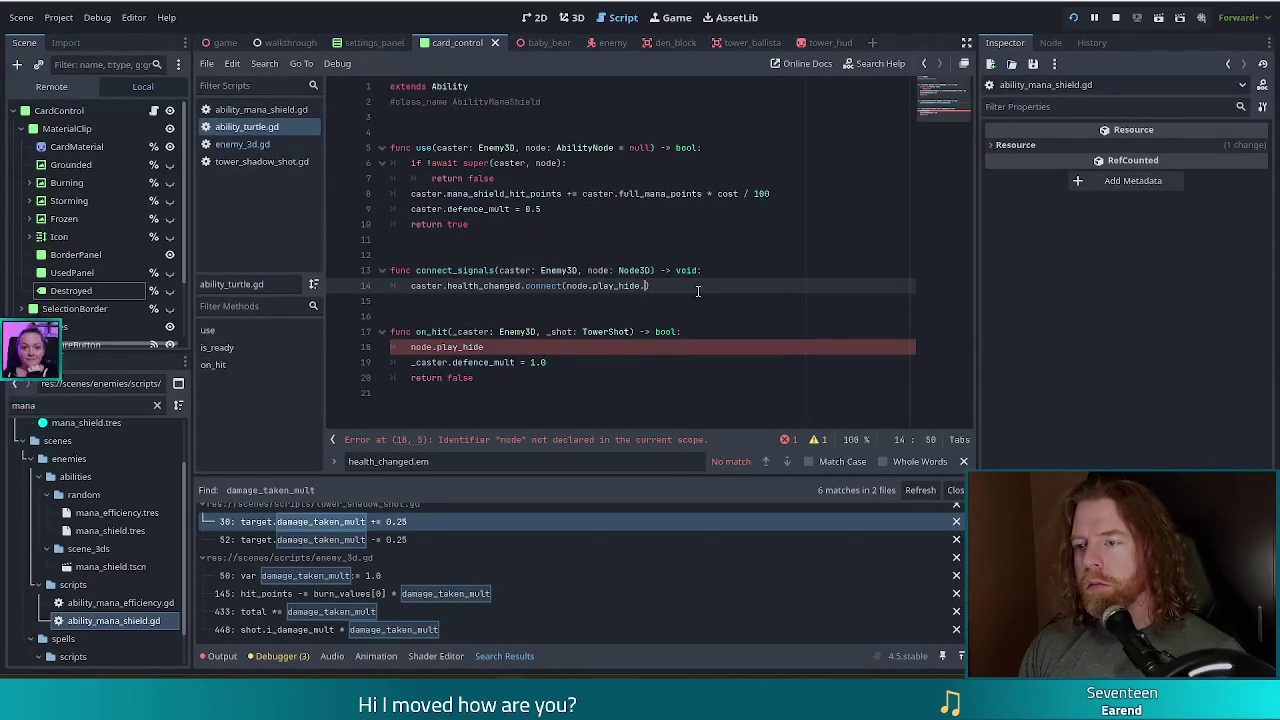
type("bind")
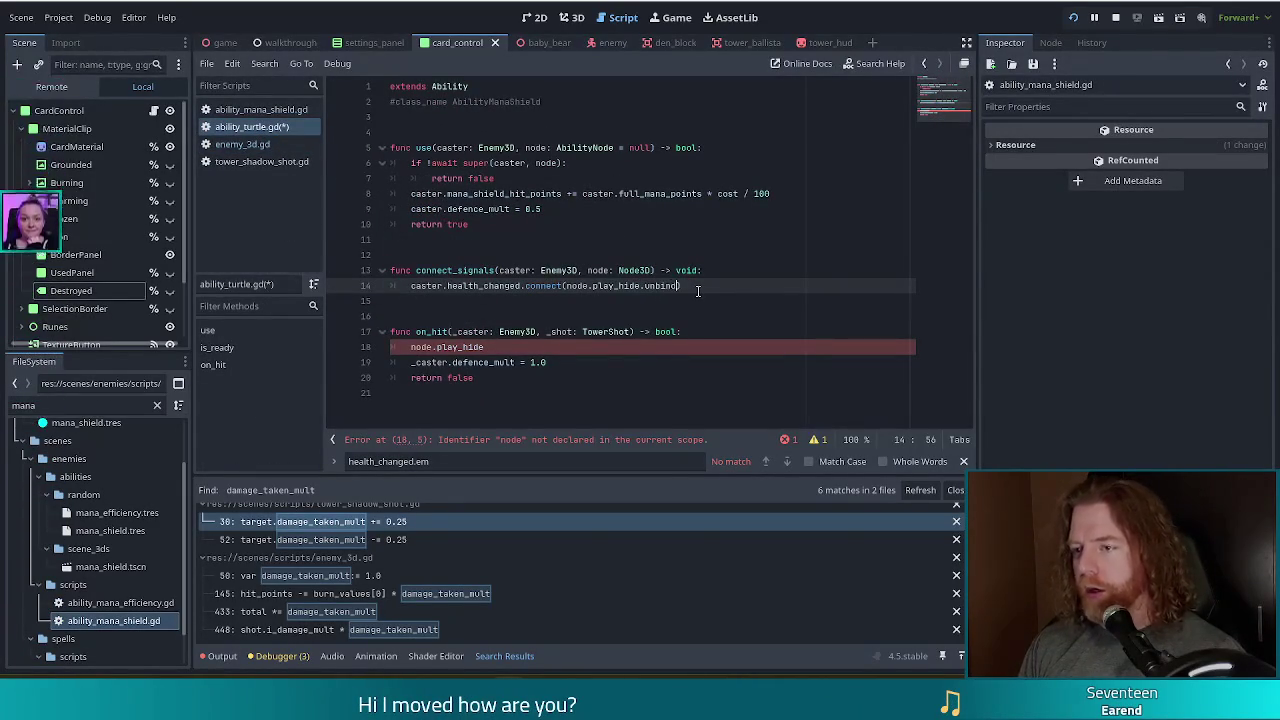
type("(1")
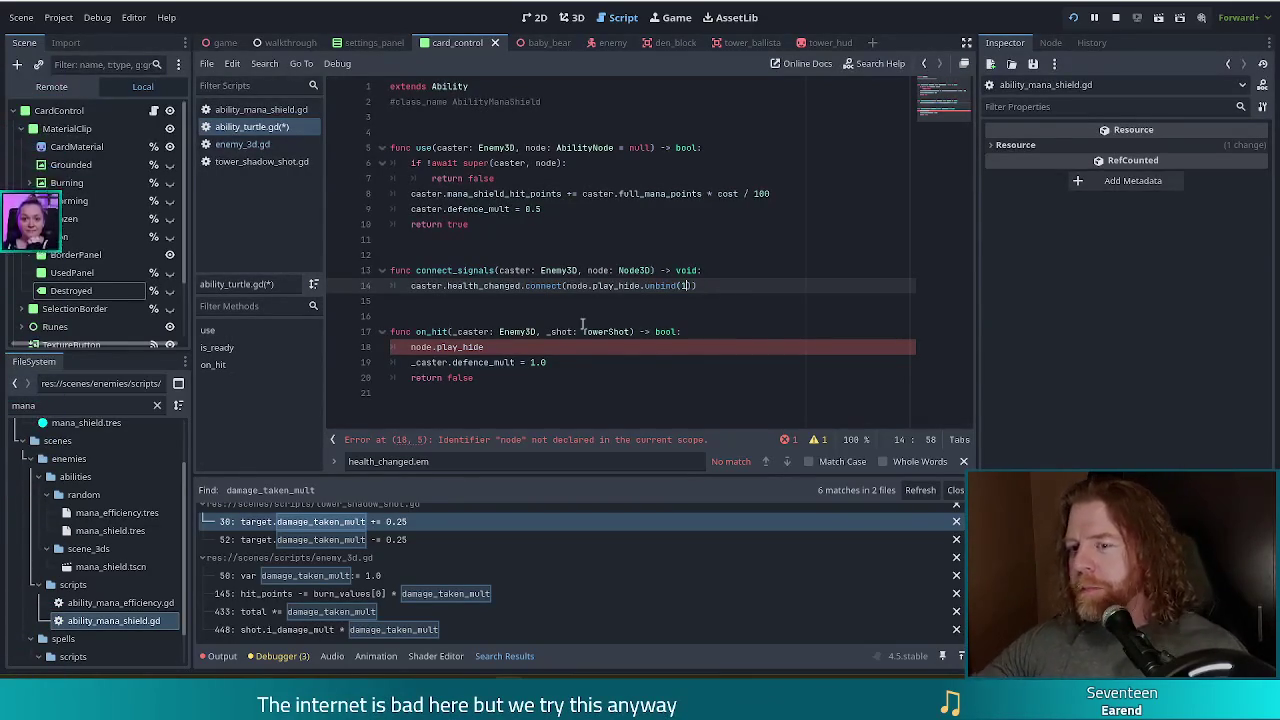
left_click(508, 346)
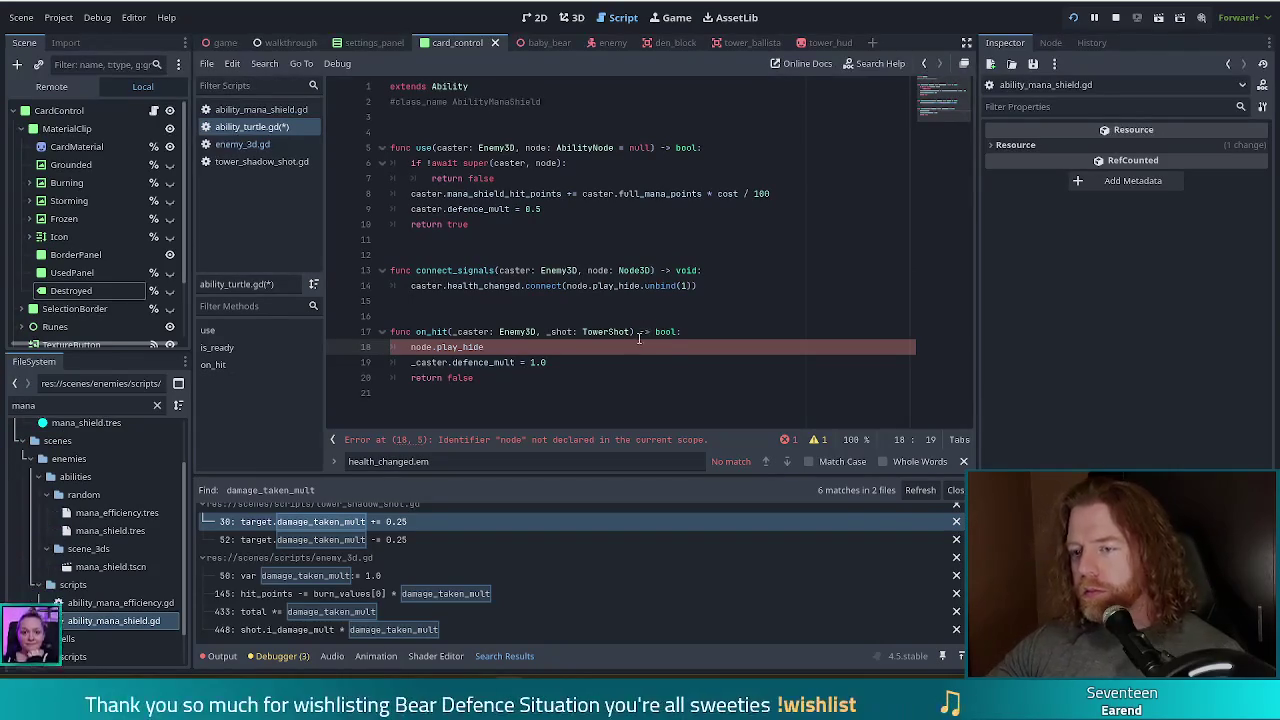
left_click(709, 335, "shift")
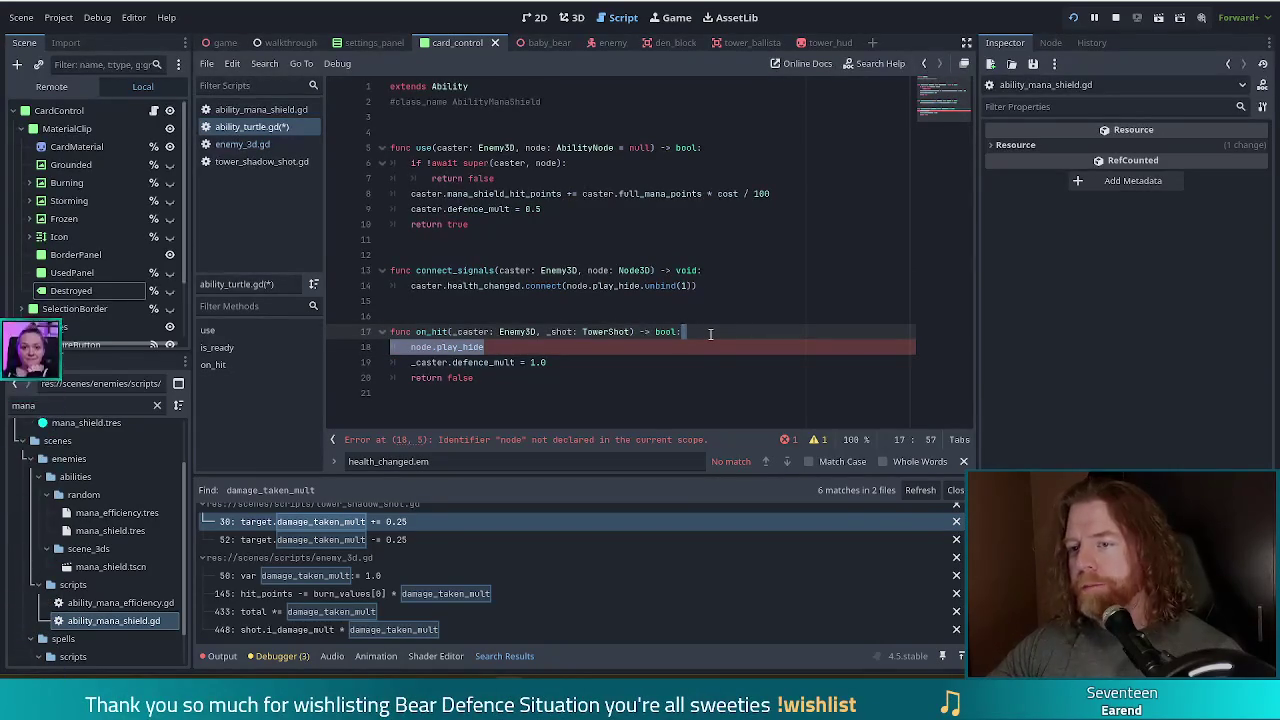
key("BackSpace")
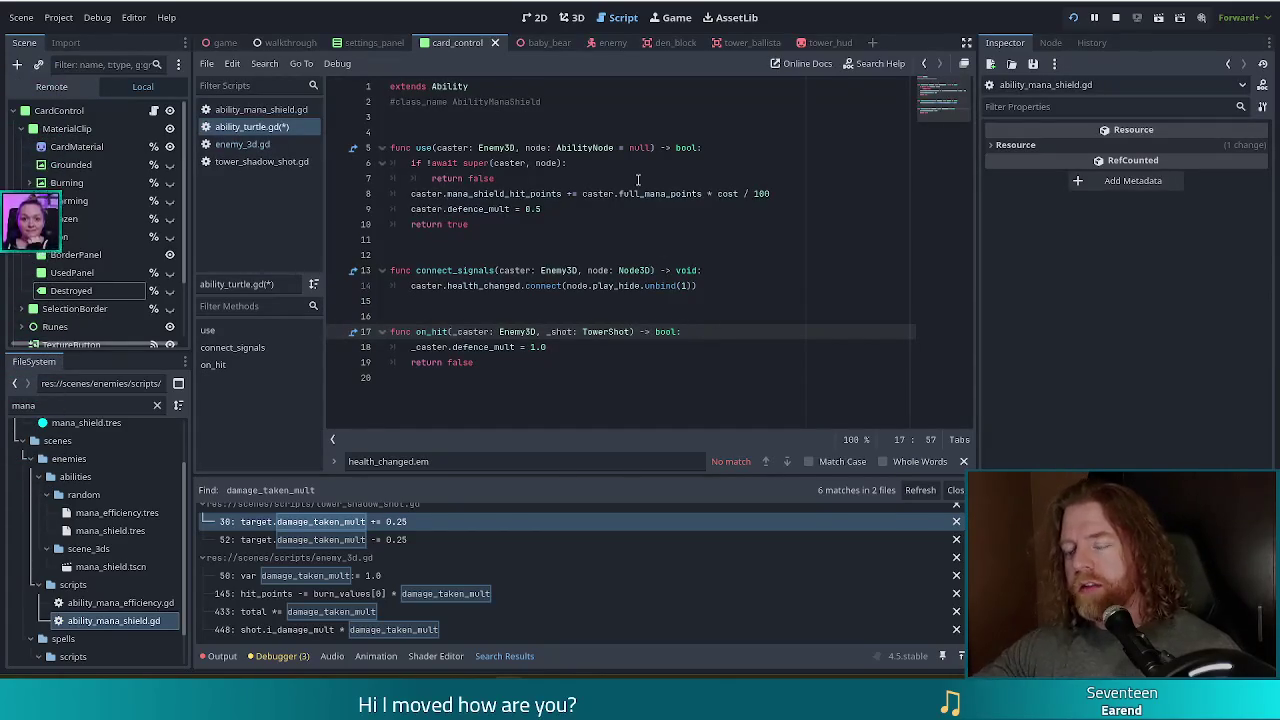
Delete the mana_shield_hit_points line from the use function in ability_turtle.gd.
left_click(565, 180)
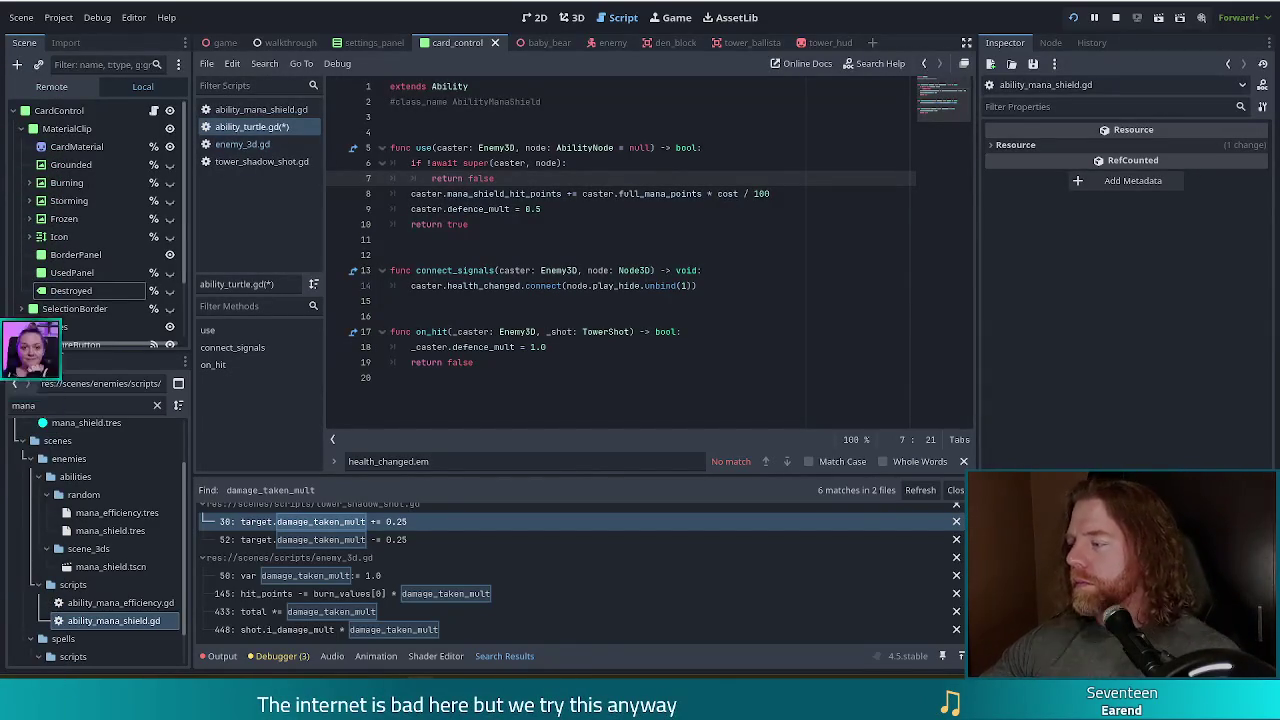
left_click(755, 257)
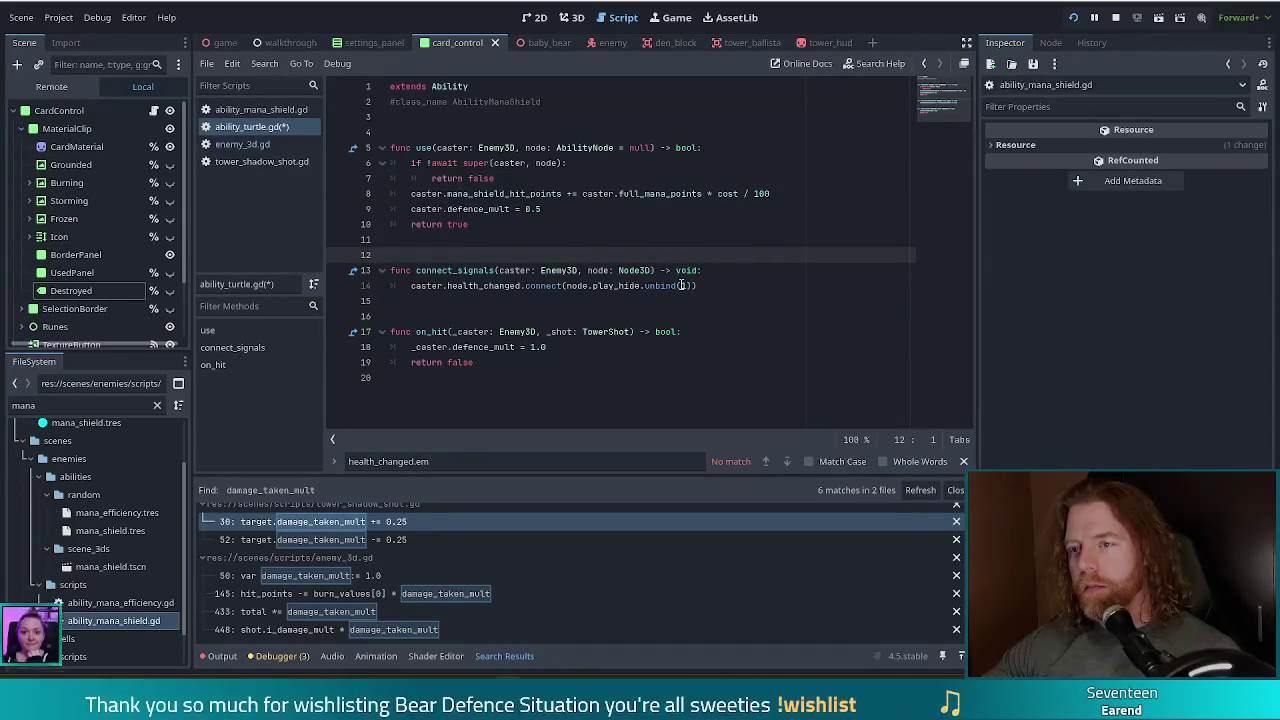
left_click(515, 180)
left_click(453, 195)
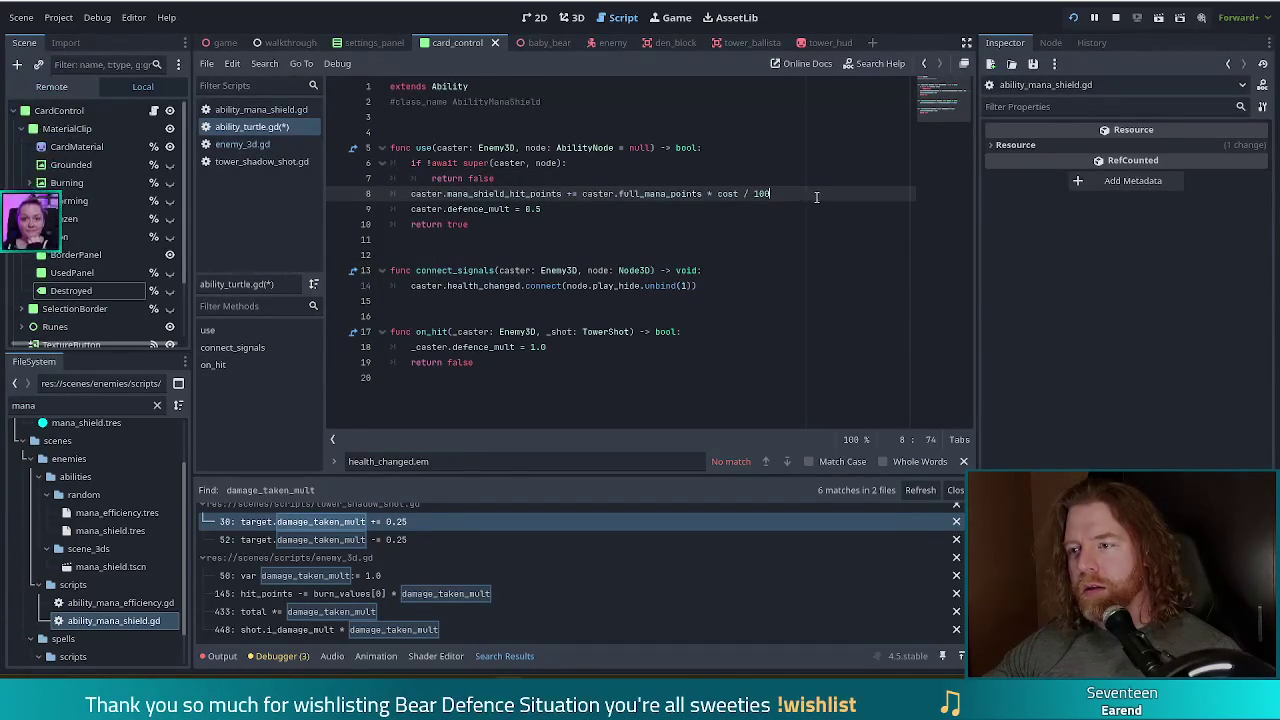
left_click_drag(815, 195, 818, 180)
key("BackSpace")
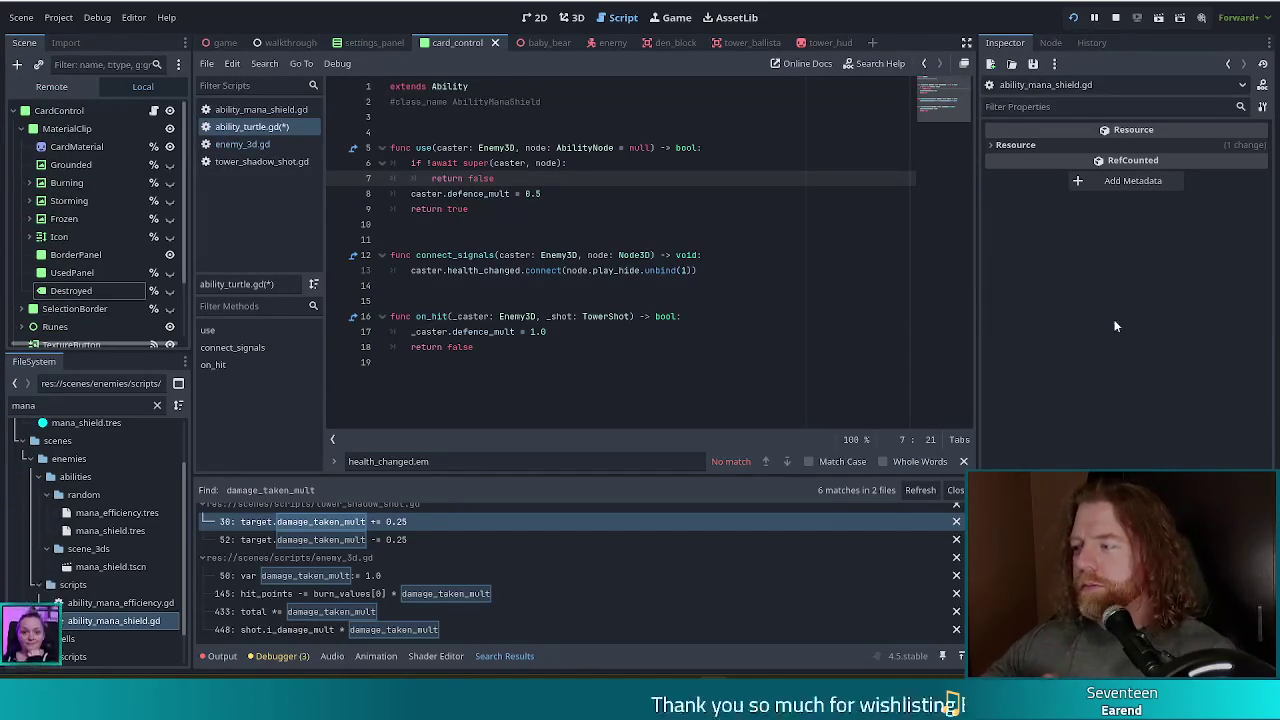
Launch a Bear Defence Situation debug run to test the turtle ability changes.
left_click(634, 240)
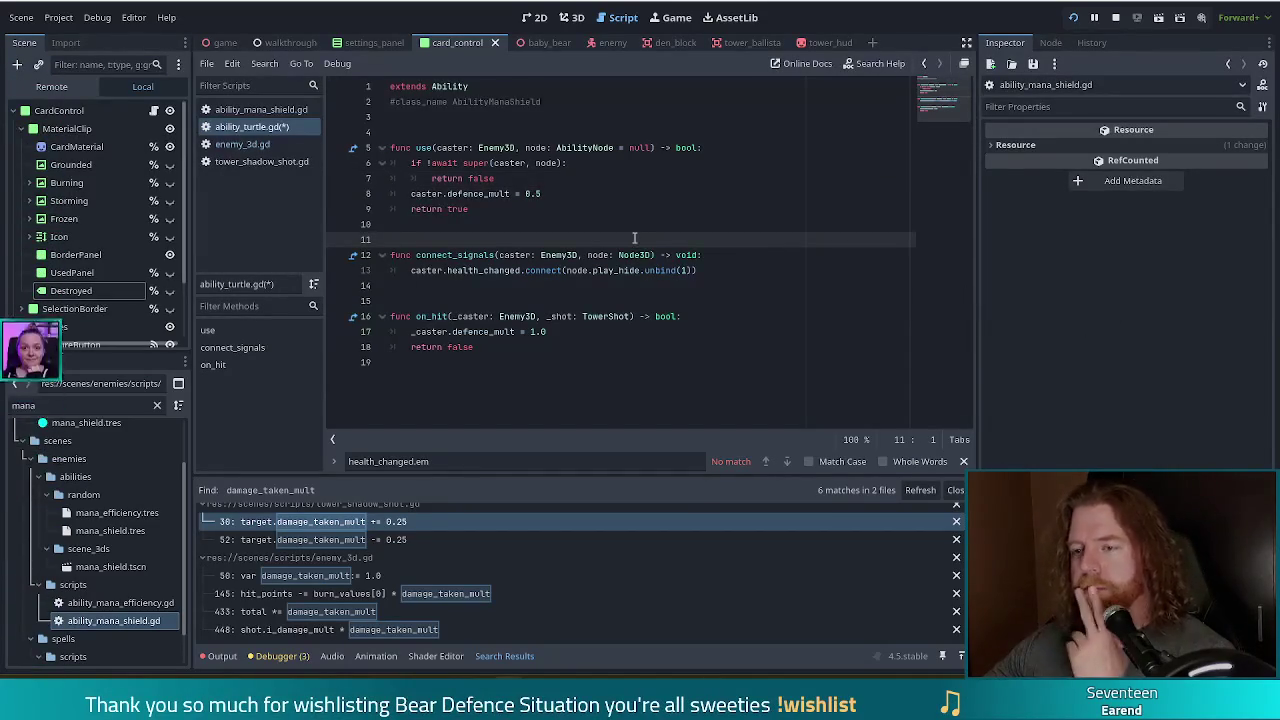
left_click(562, 190)
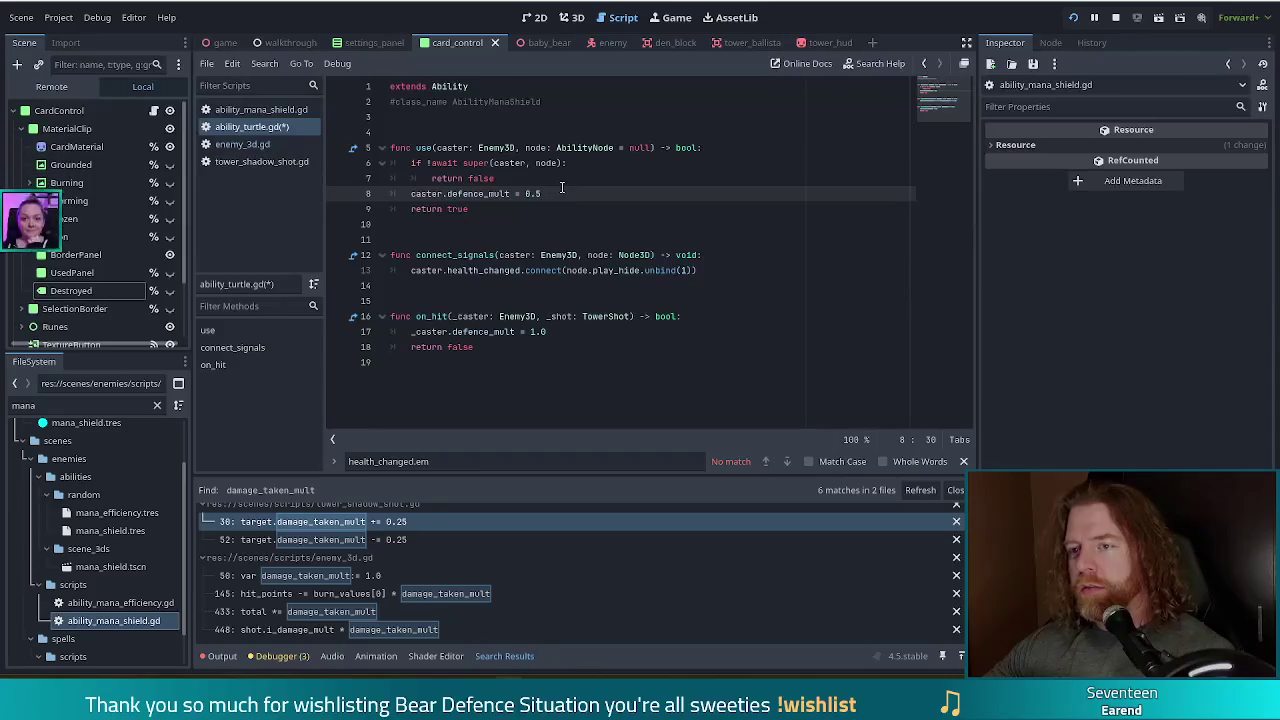
left_click(1074, 18)
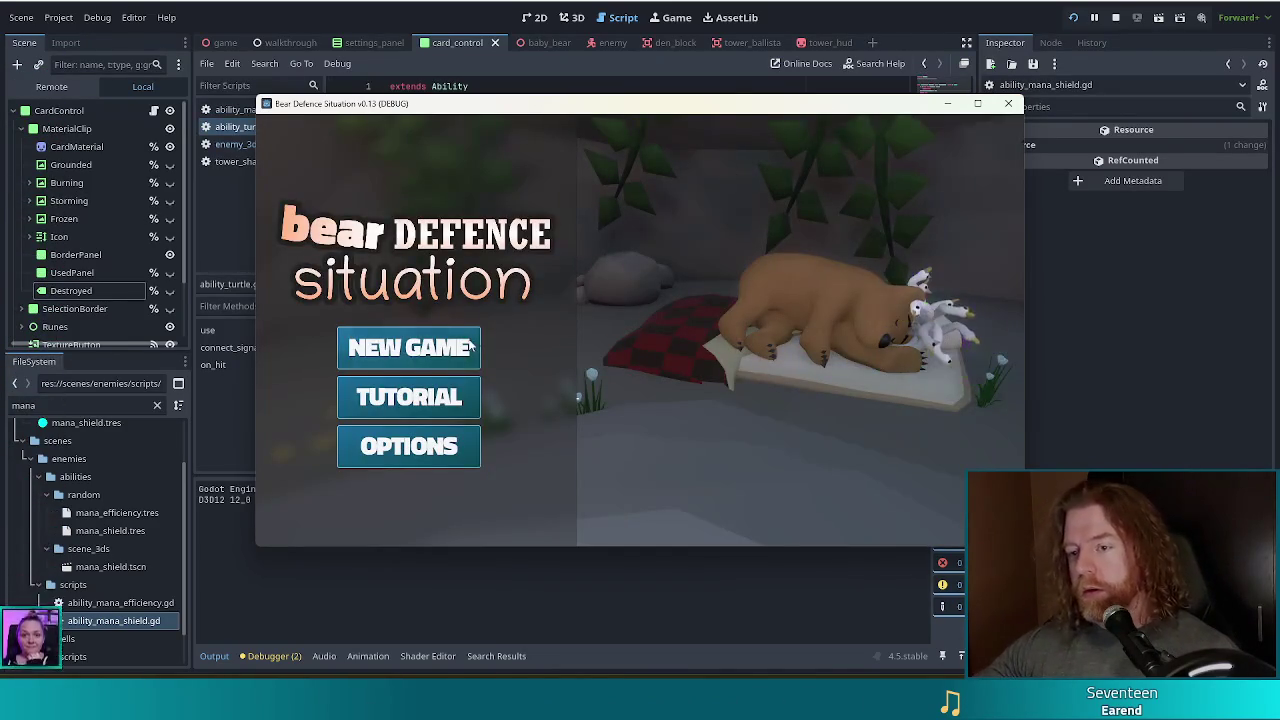
Start a new game and run 'set_enemy golem_air' in the in-game console.
key("Return")
mouse_move(901, 139)
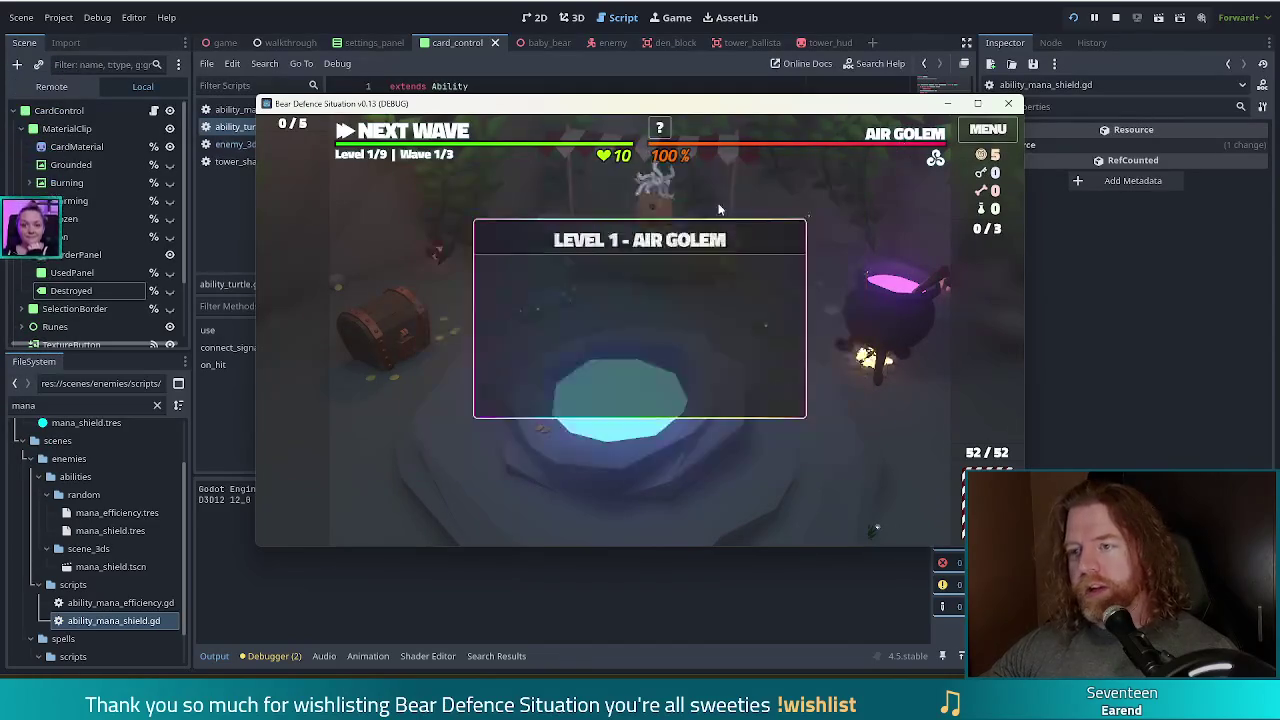
key("grave")
type("set_enemy air")
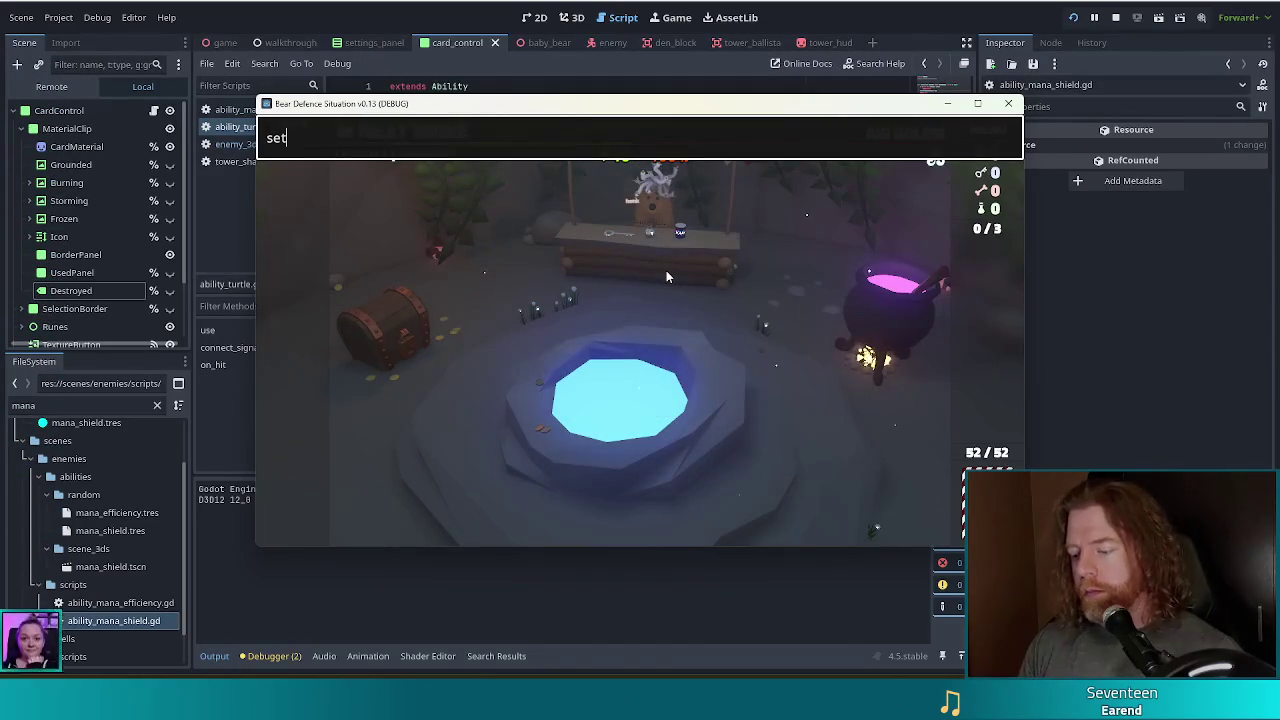
key("BackSpace")
key("BackSpace")
key("BackSpace")
type("golem_air")
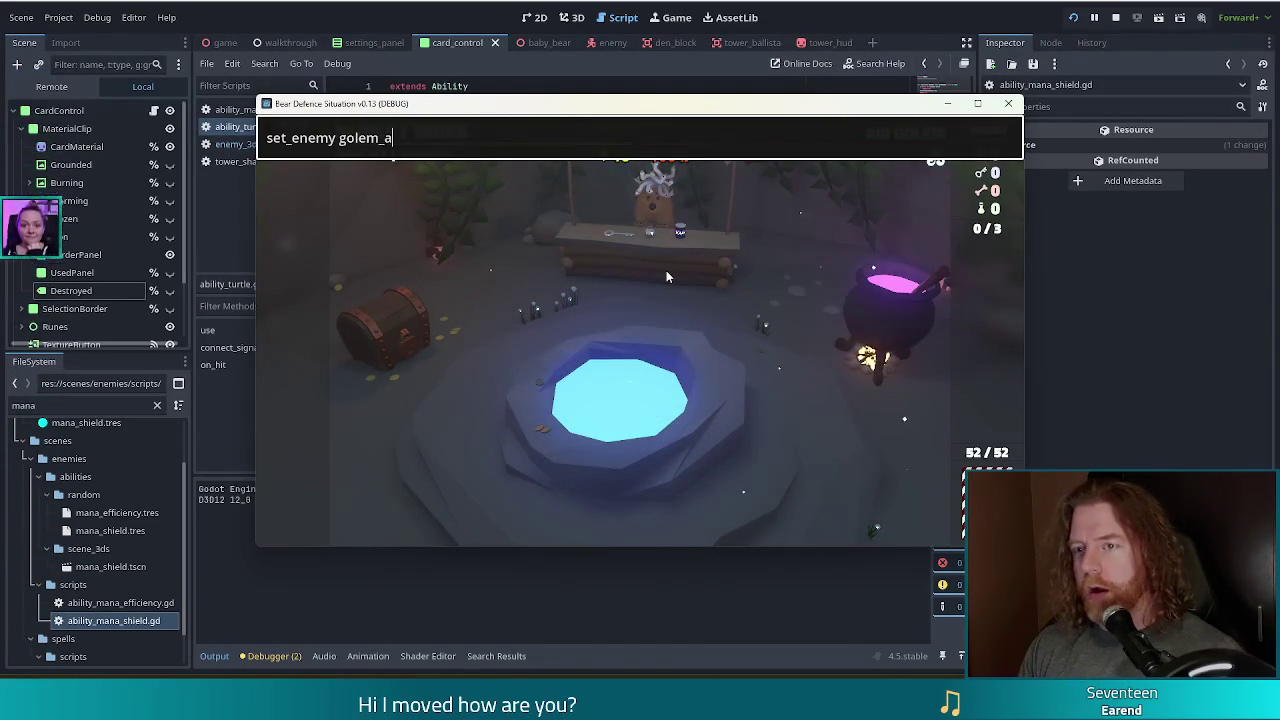
key("Return")
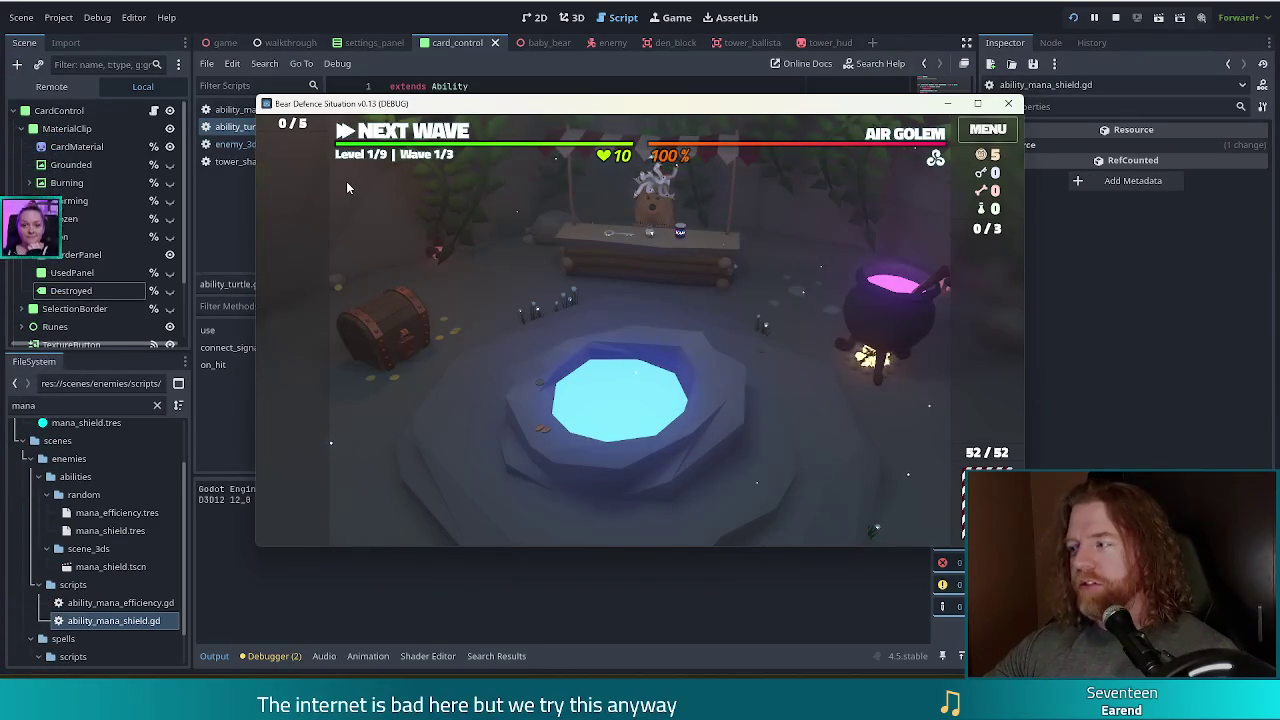
Rerun set_enemy golem_air several times to review the Air Golem's waves, then close the game.
key("quoteleft")
key("Up")
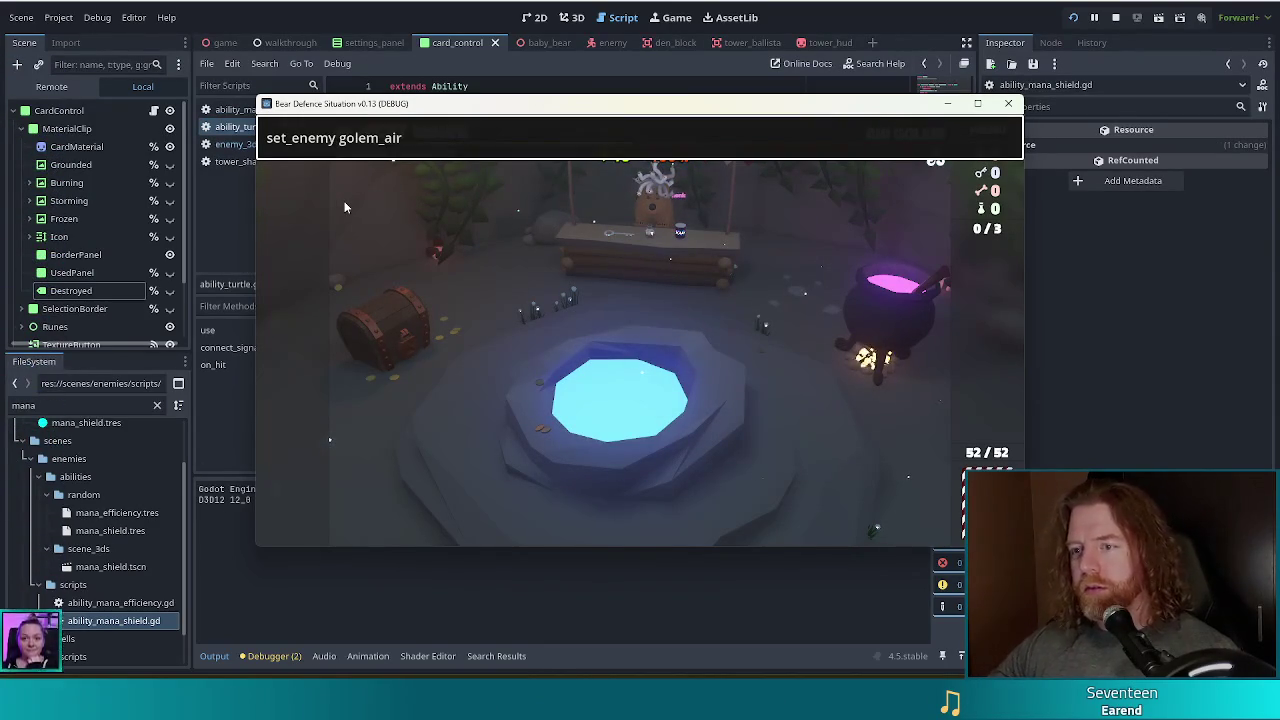
key("Return")
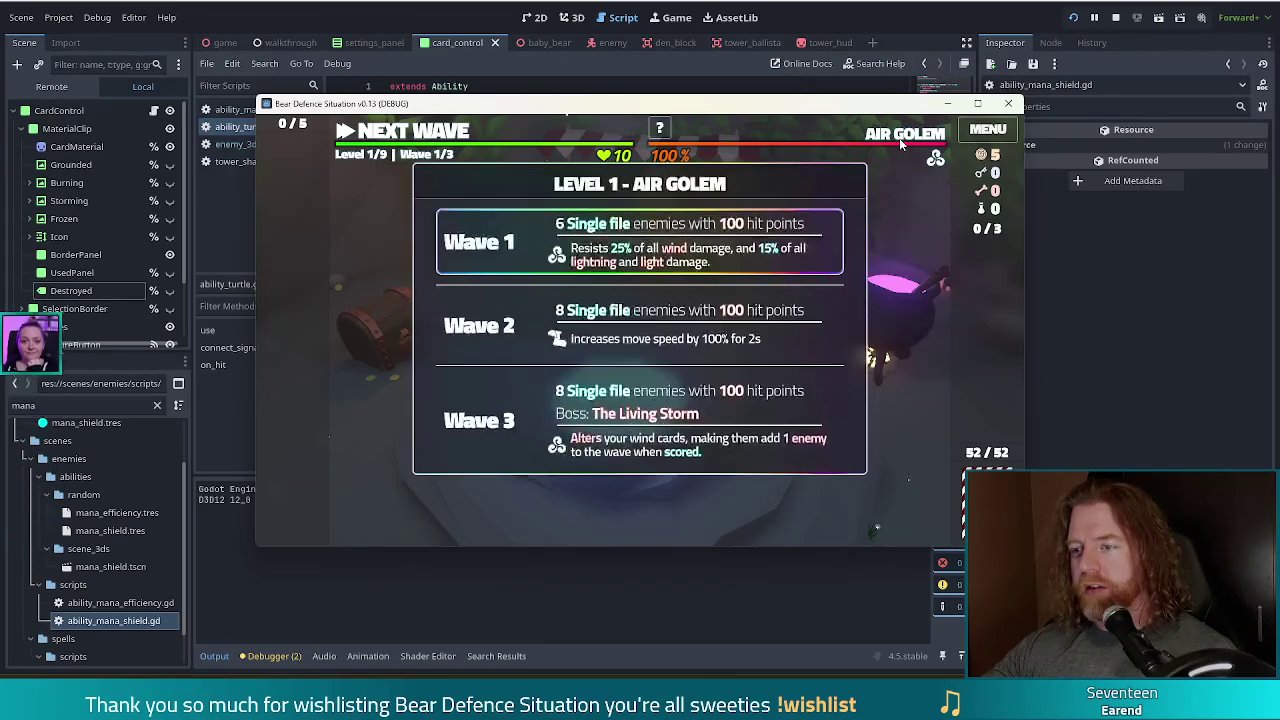
key("quoteleft")
key("Up")
key("Return")
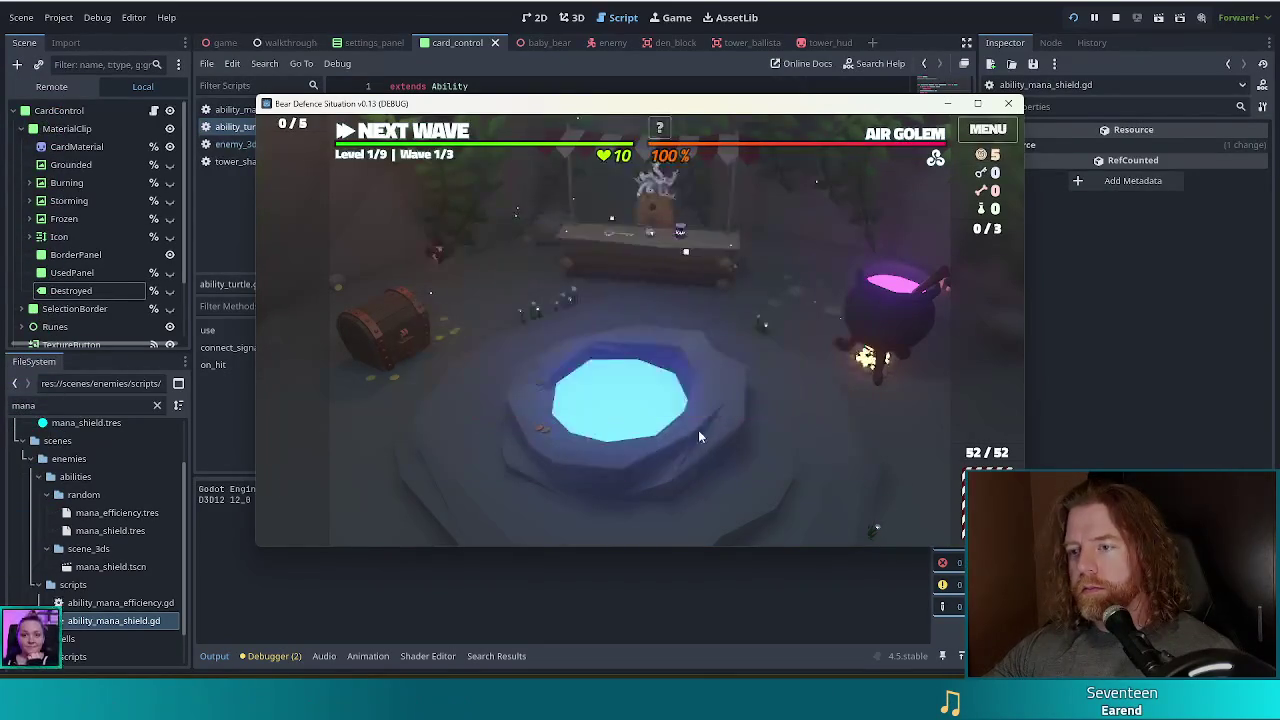
key("quoteleft")
key("Up")
key("Return")
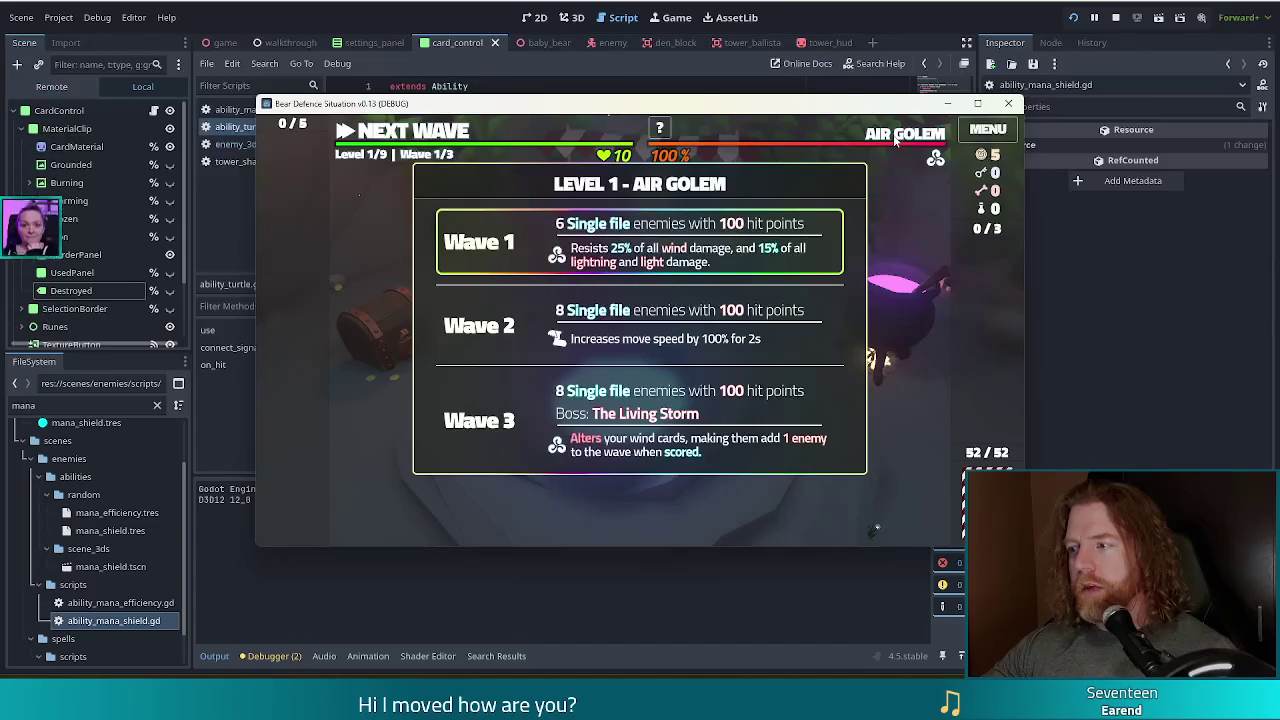
key("quoteleft")
key("Up")
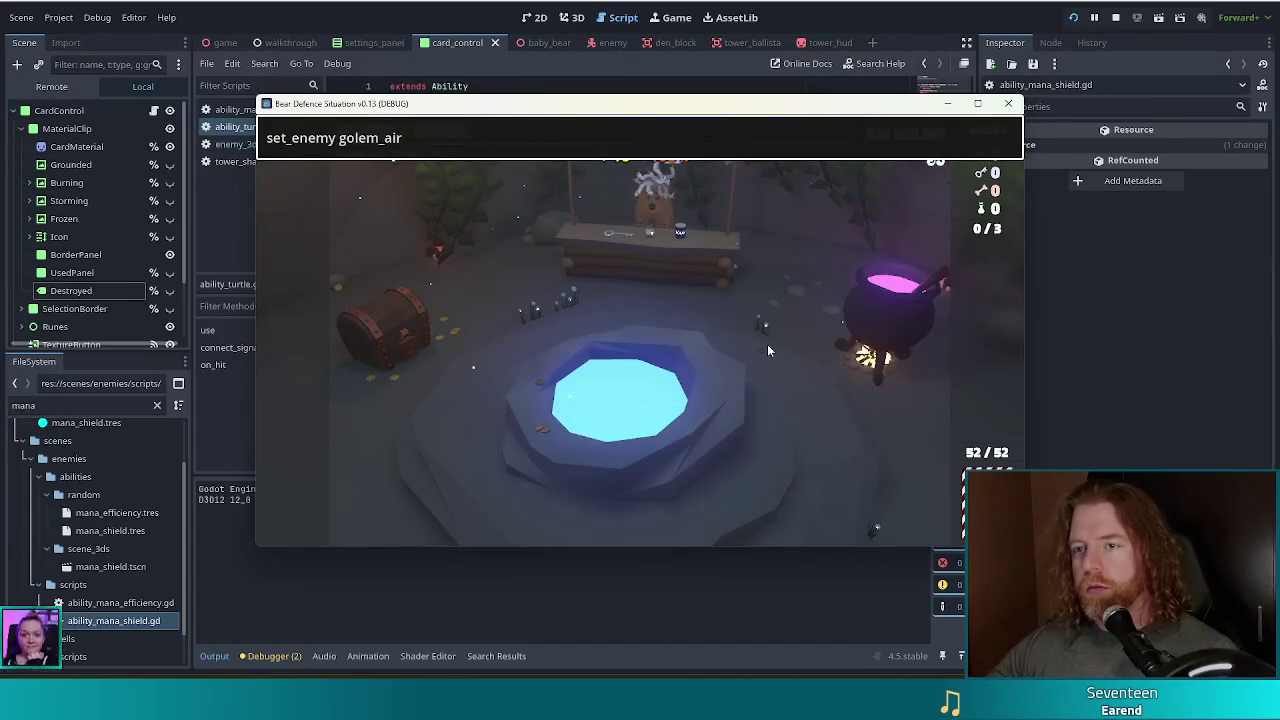
key("Return")
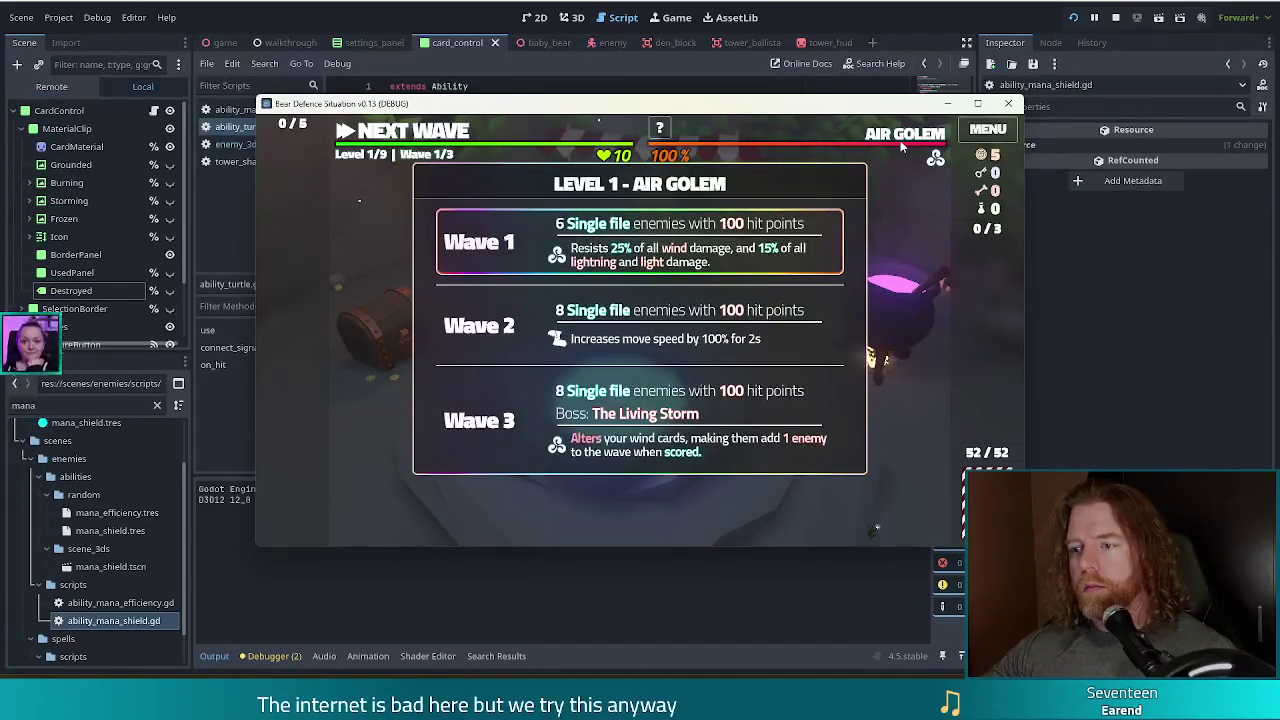
left_click(40, 310)
Replace the FileSystem filter text 'mana' with 'tur' to list the turtle files.
left_click(51, 407)
left_click_drag(40, 405, 3, 405)
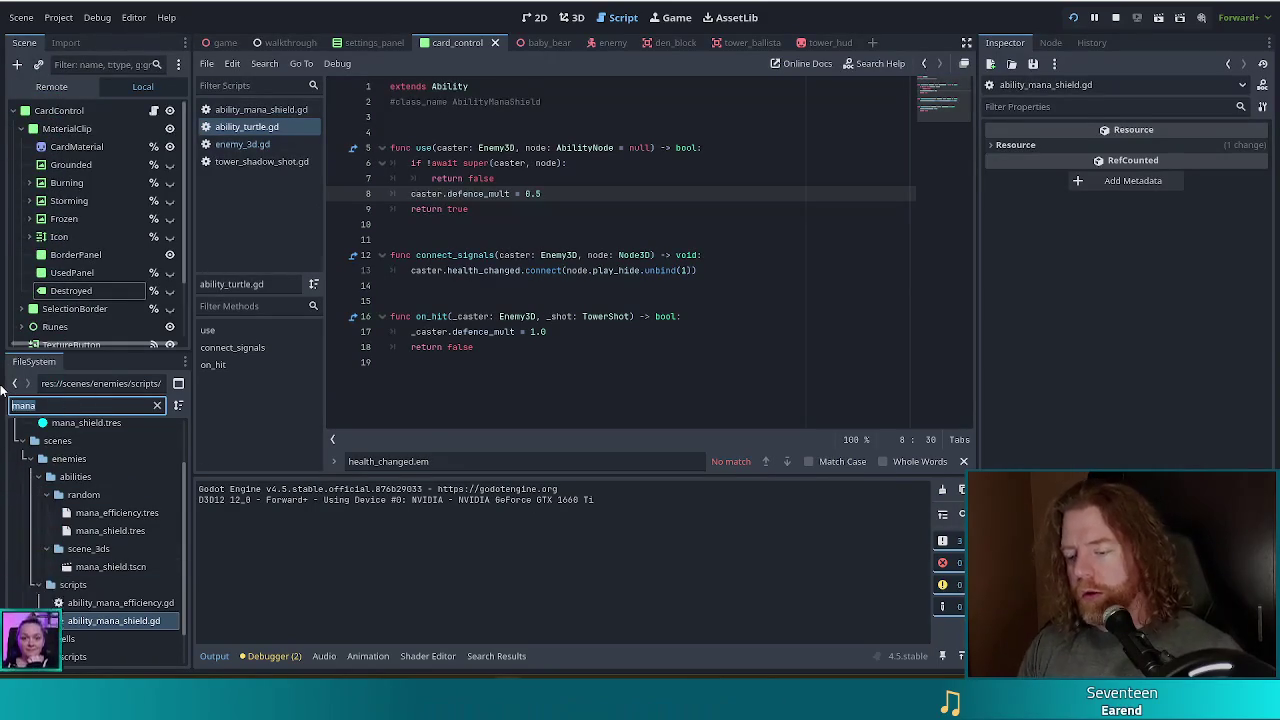
type("tur")
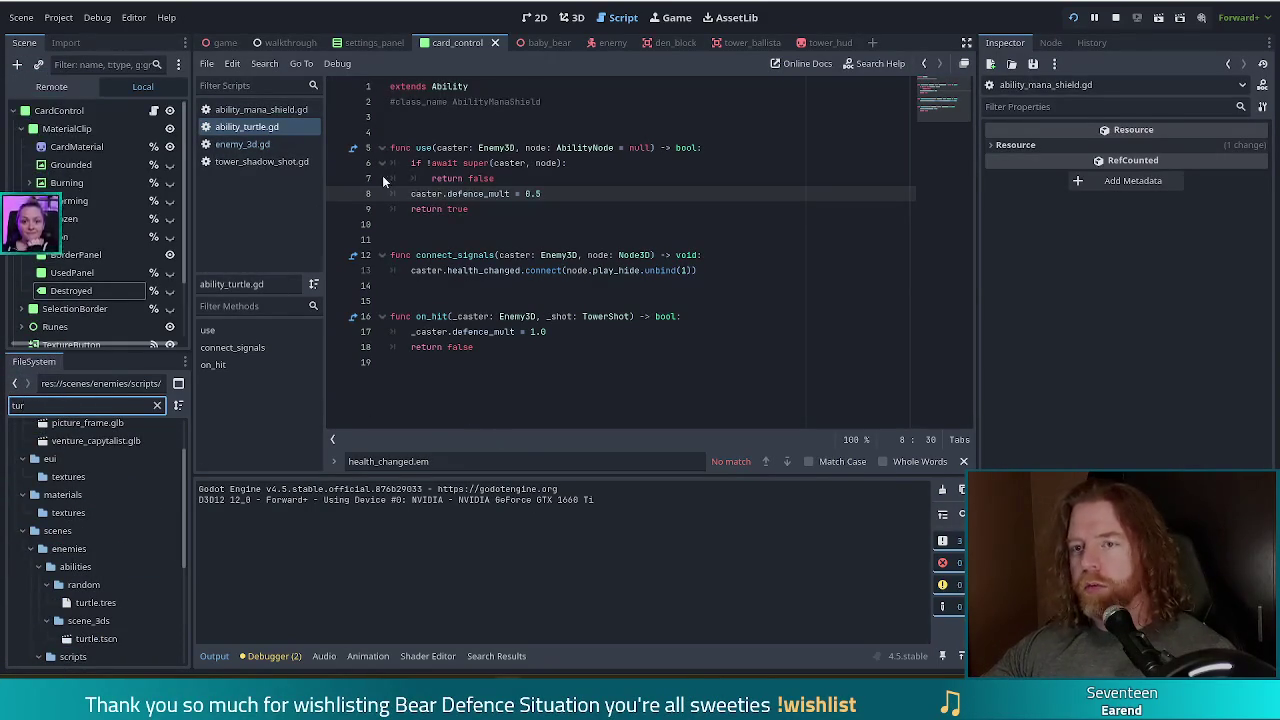
Rename the commented class name on line 2 from AbilityManaShield to AbilityTurtle.
double_click(545, 103)
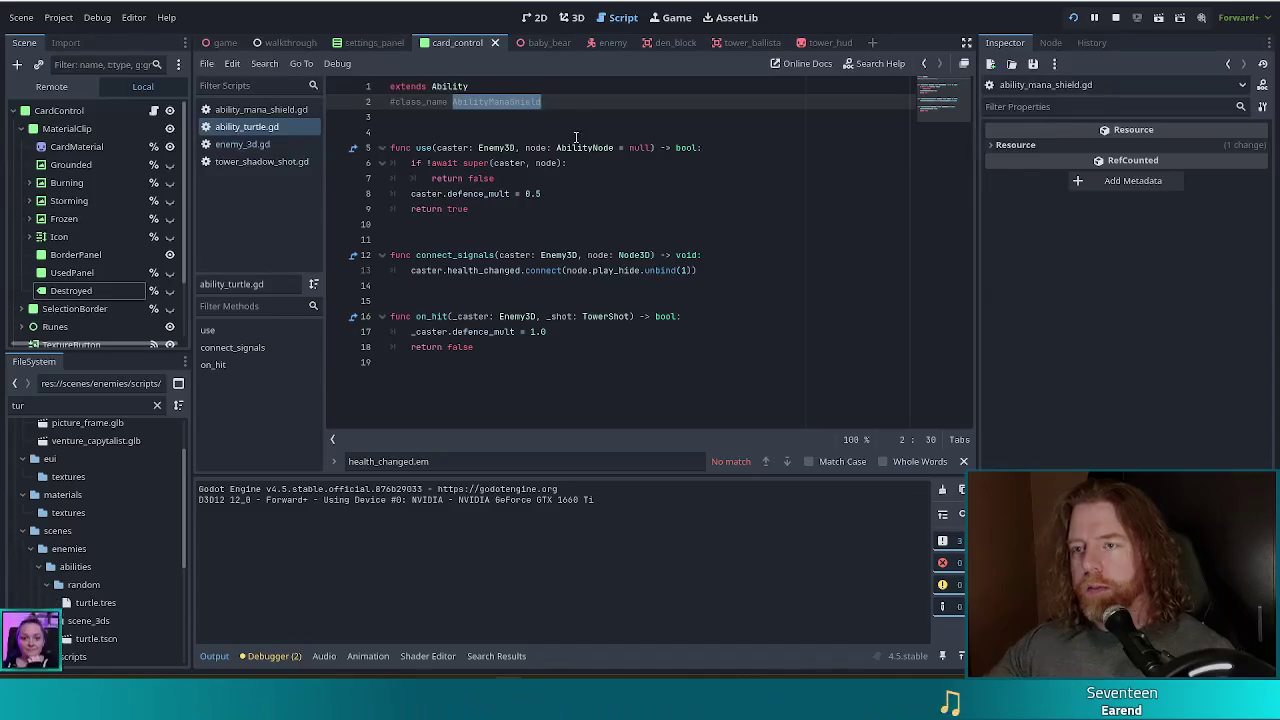
key("Right")
key("BackSpace")
key("BackSpace")
key("BackSpace")
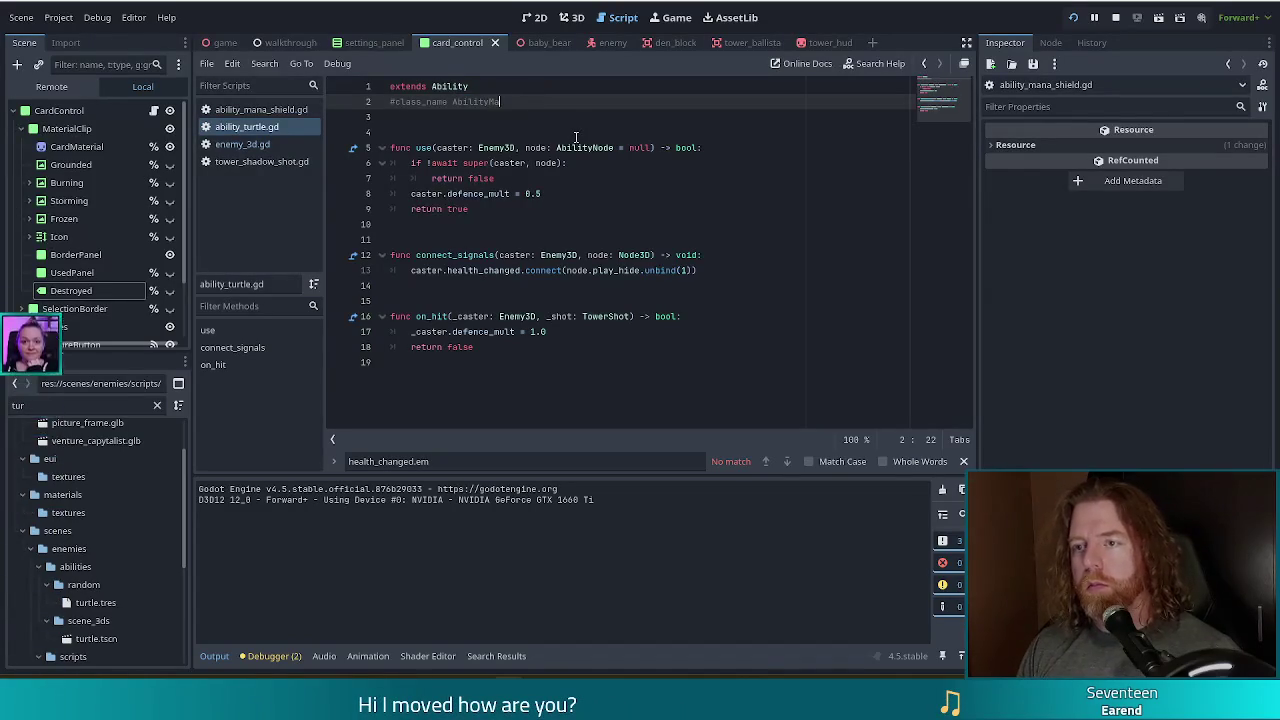
type("Turtle")
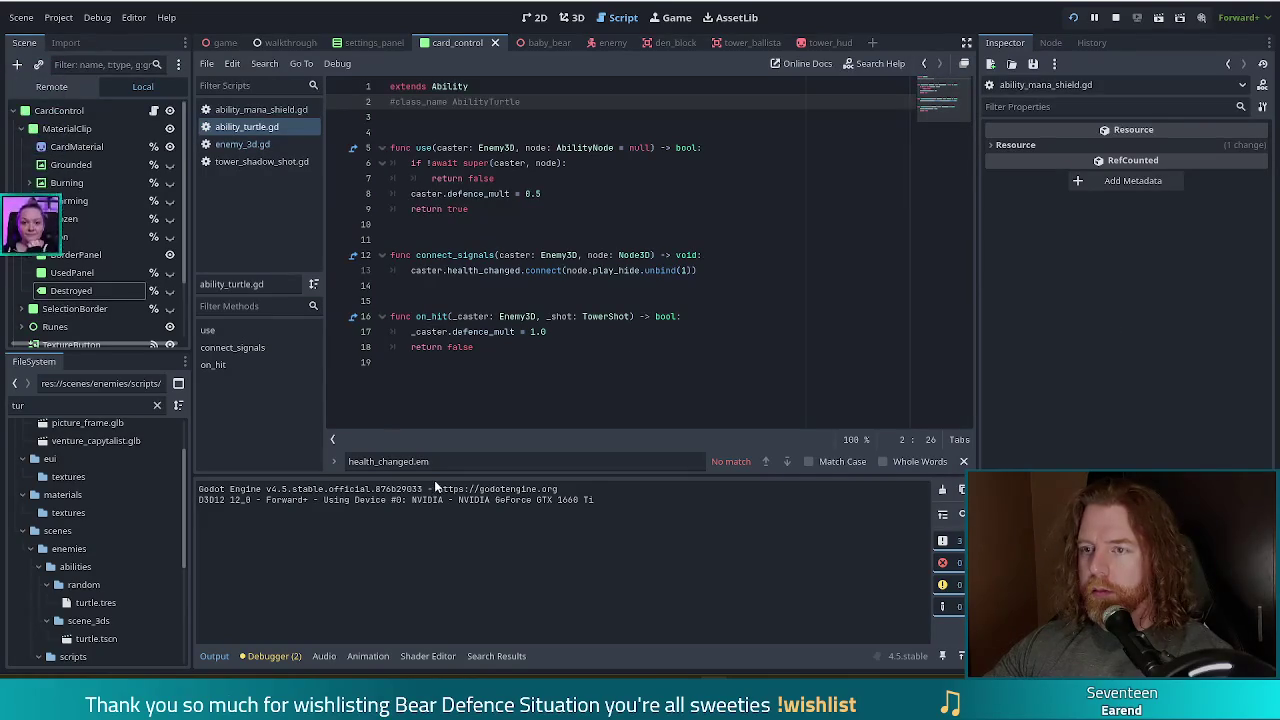
left_click(470, 239)
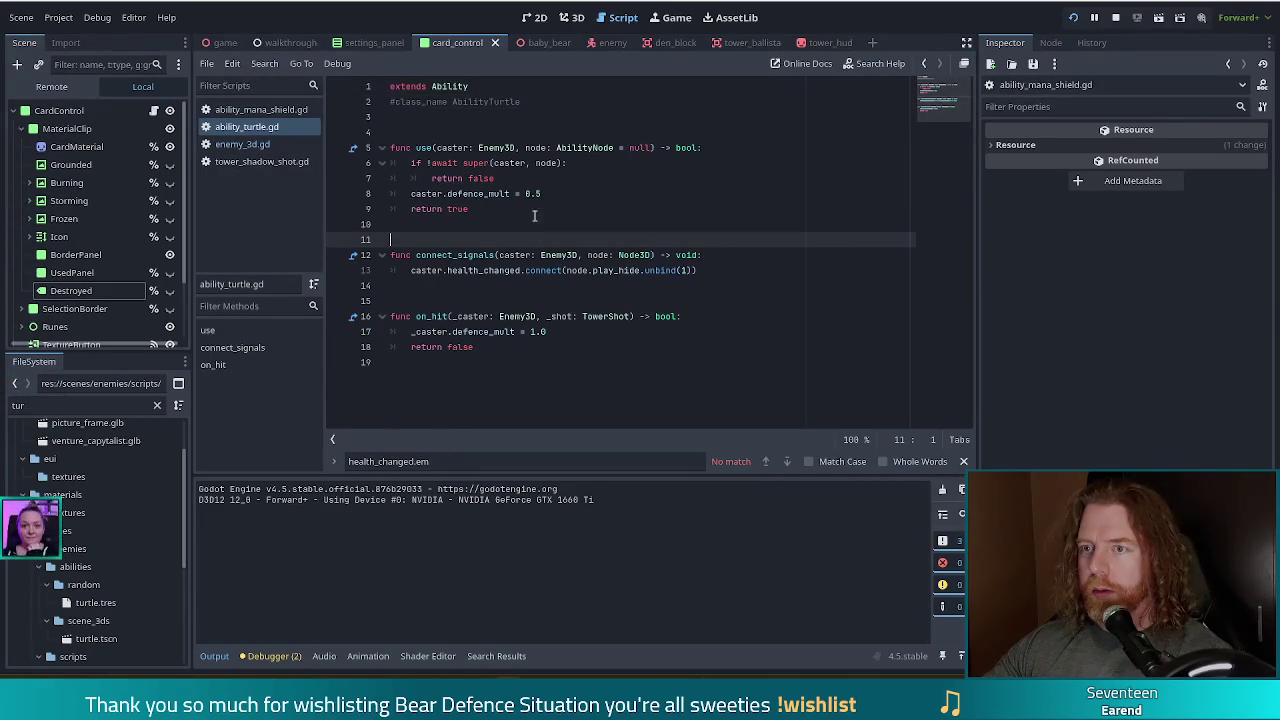
left_click(545, 104)
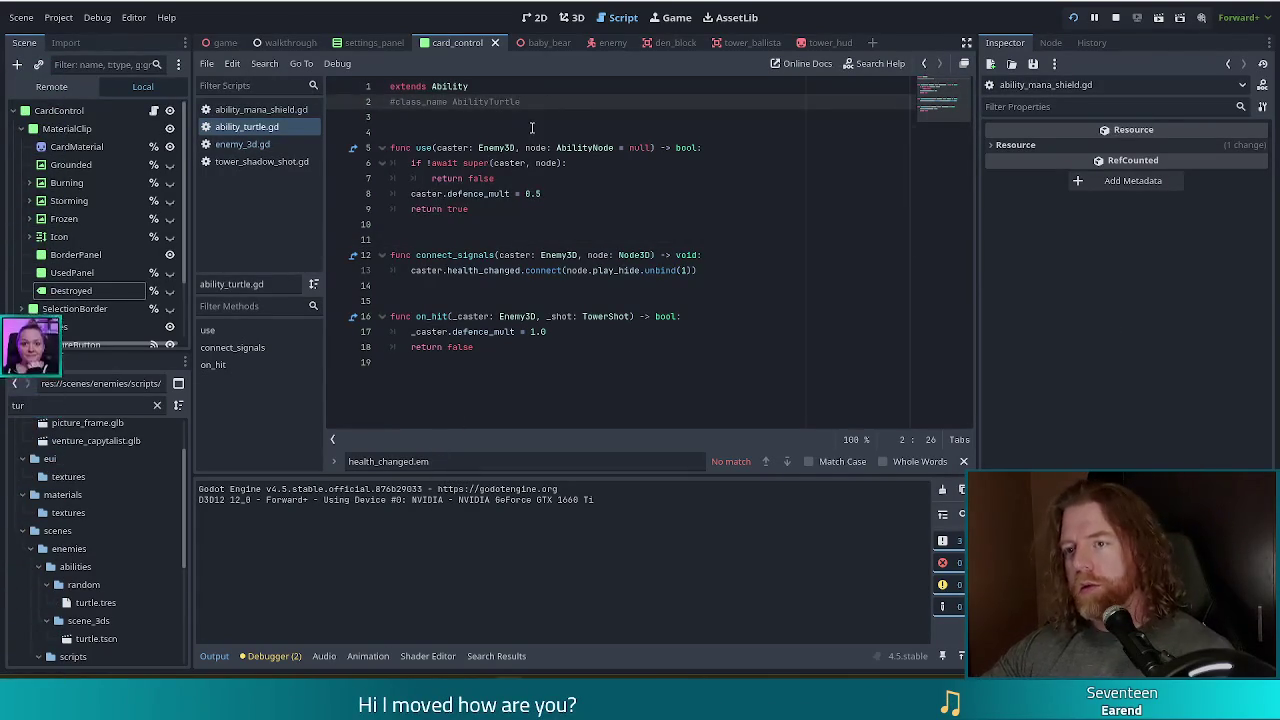
left_click(531, 131)
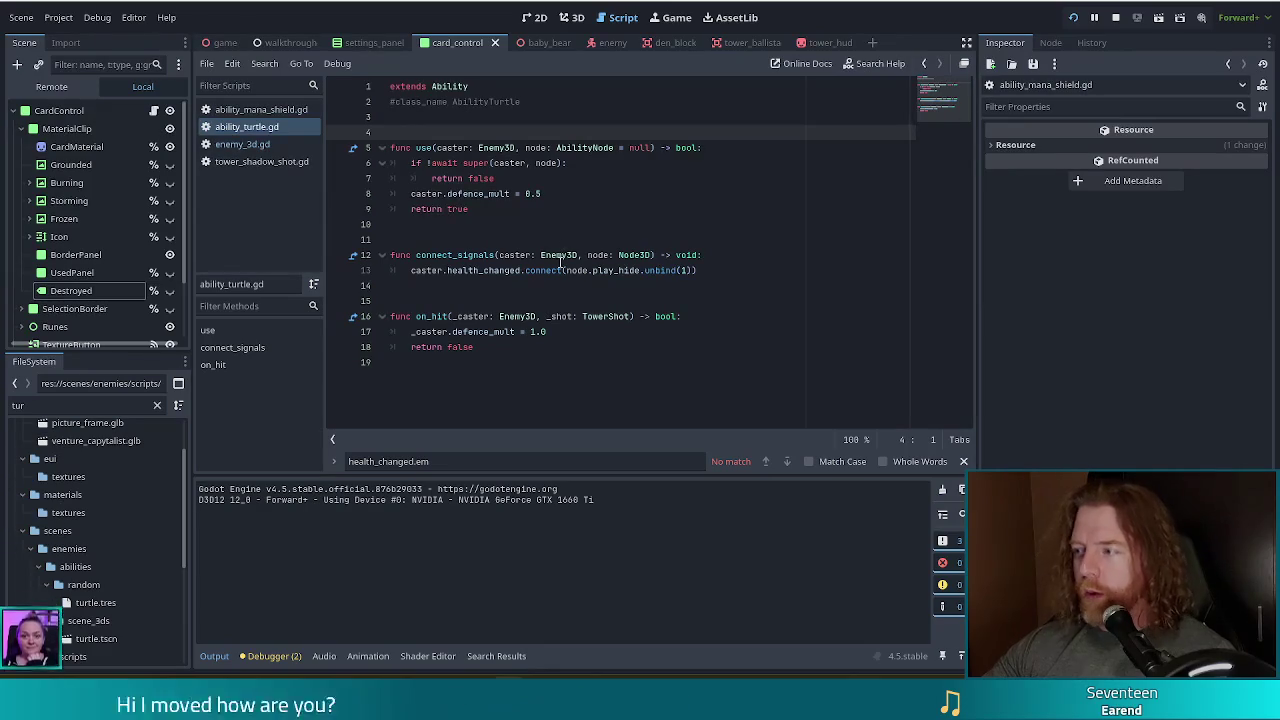
mouse_move(557, 271)
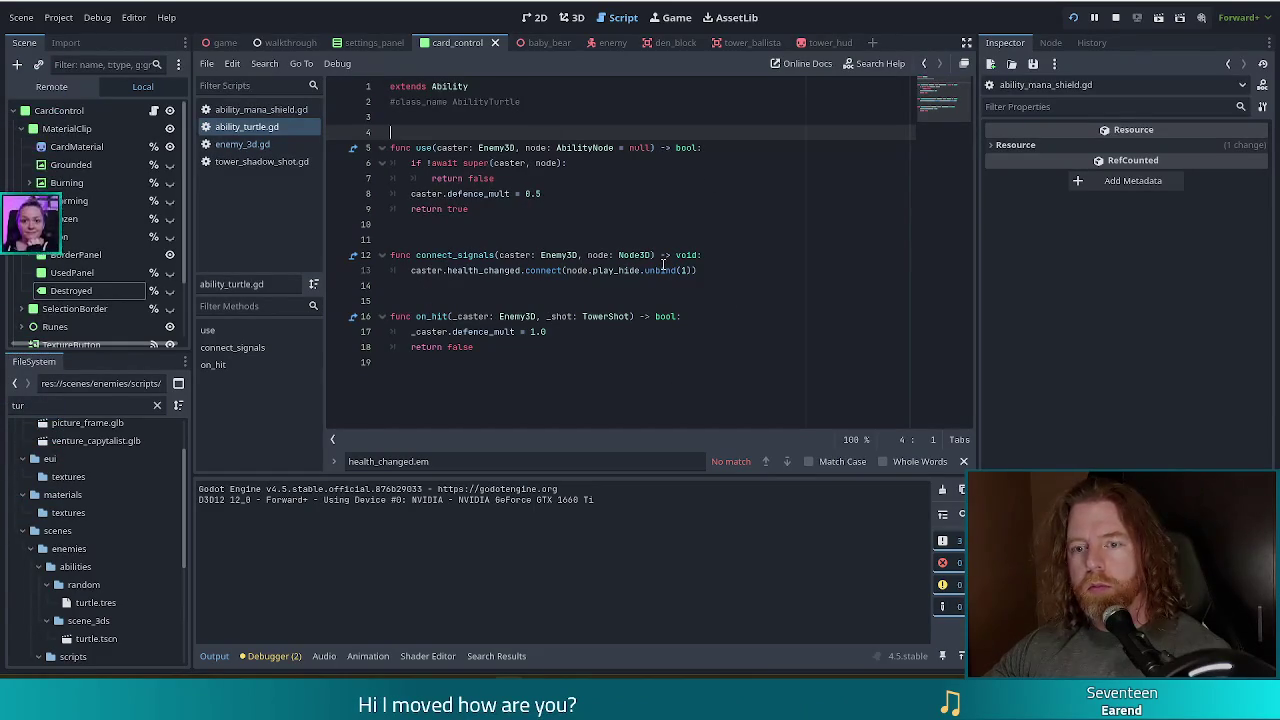
Open turtle.tres via the 'turt' filter, set Difficulty from Hard to Easy, and relaunch the game.
left_click(80, 405)
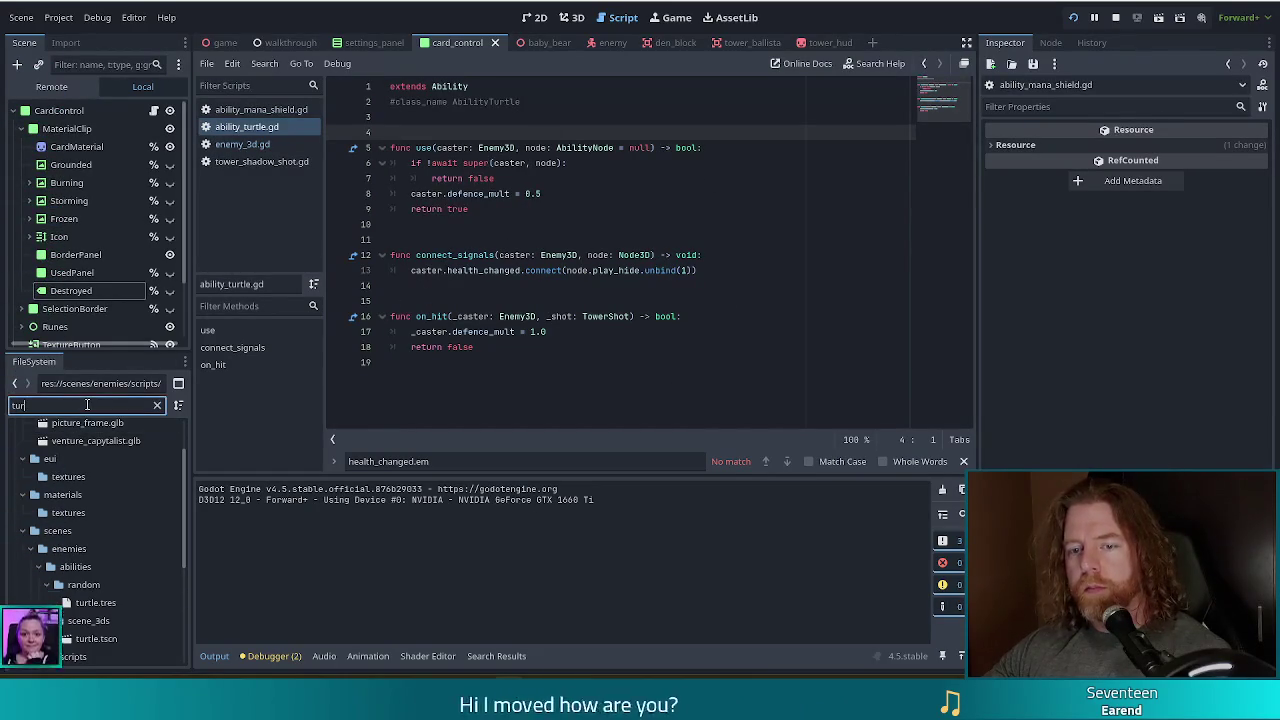
scroll(110, 570, "down", 5)
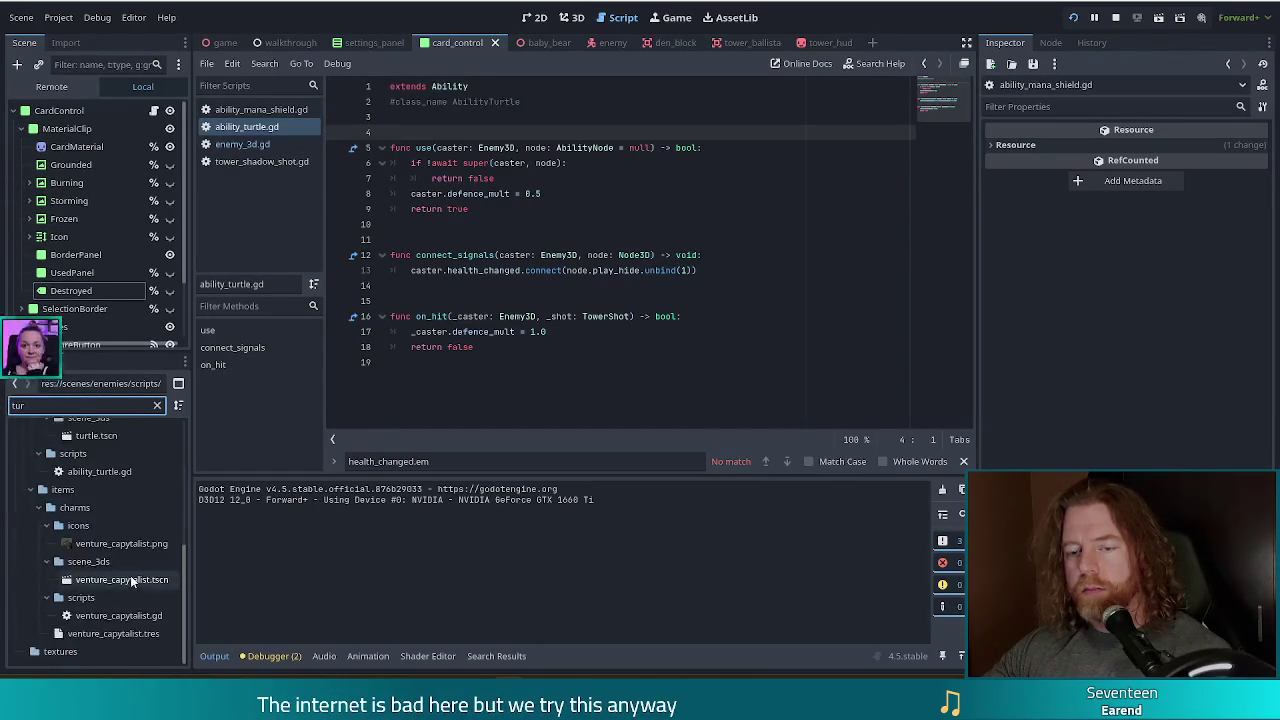
type("t")
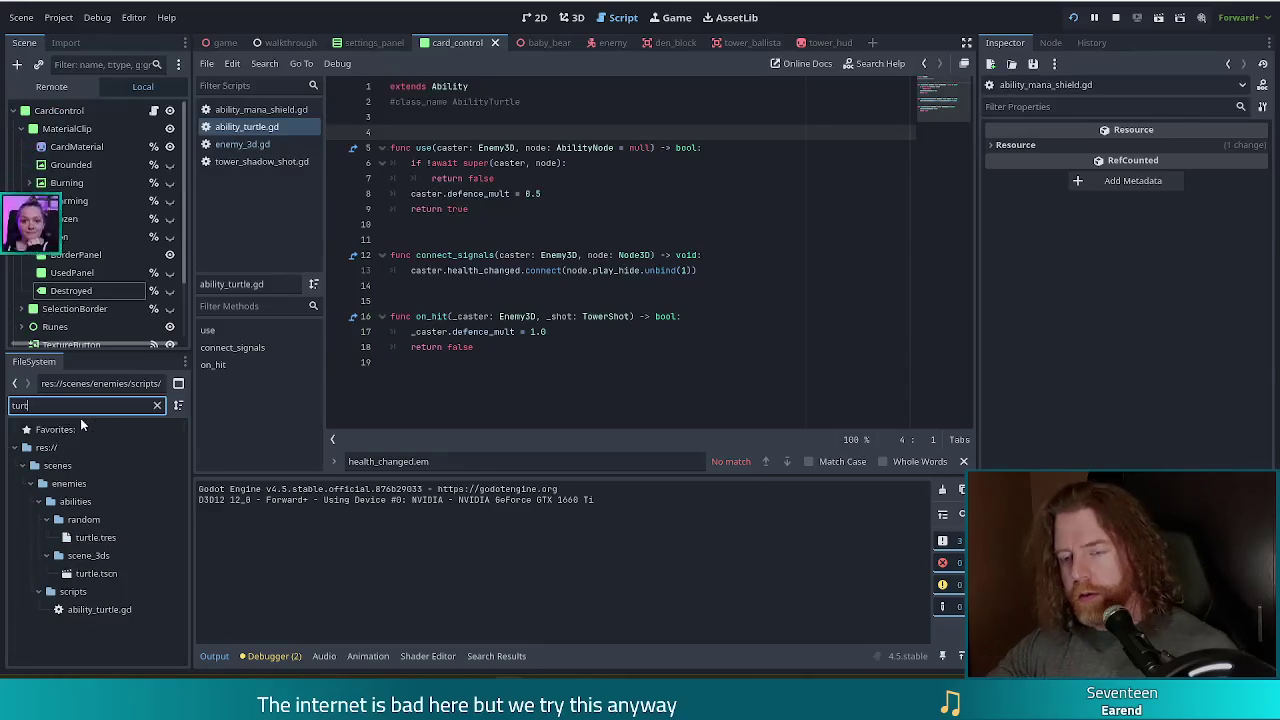
left_click(98, 538)
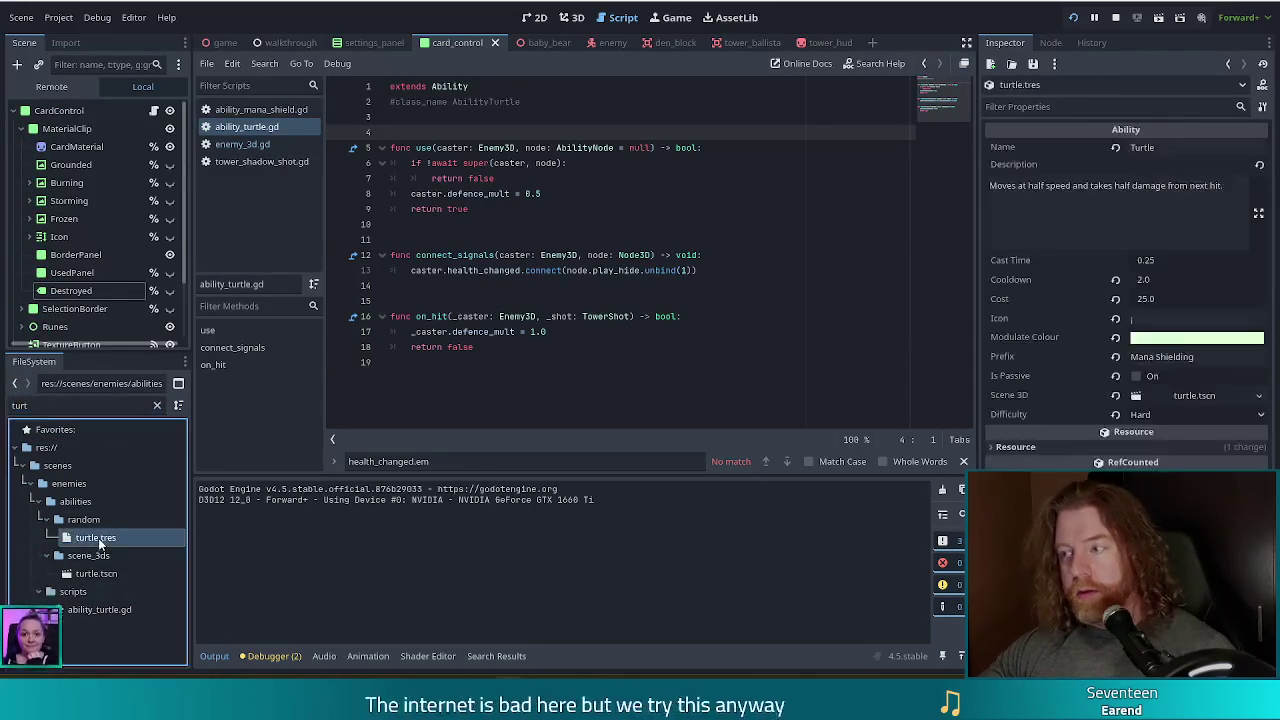
left_click(1158, 415)
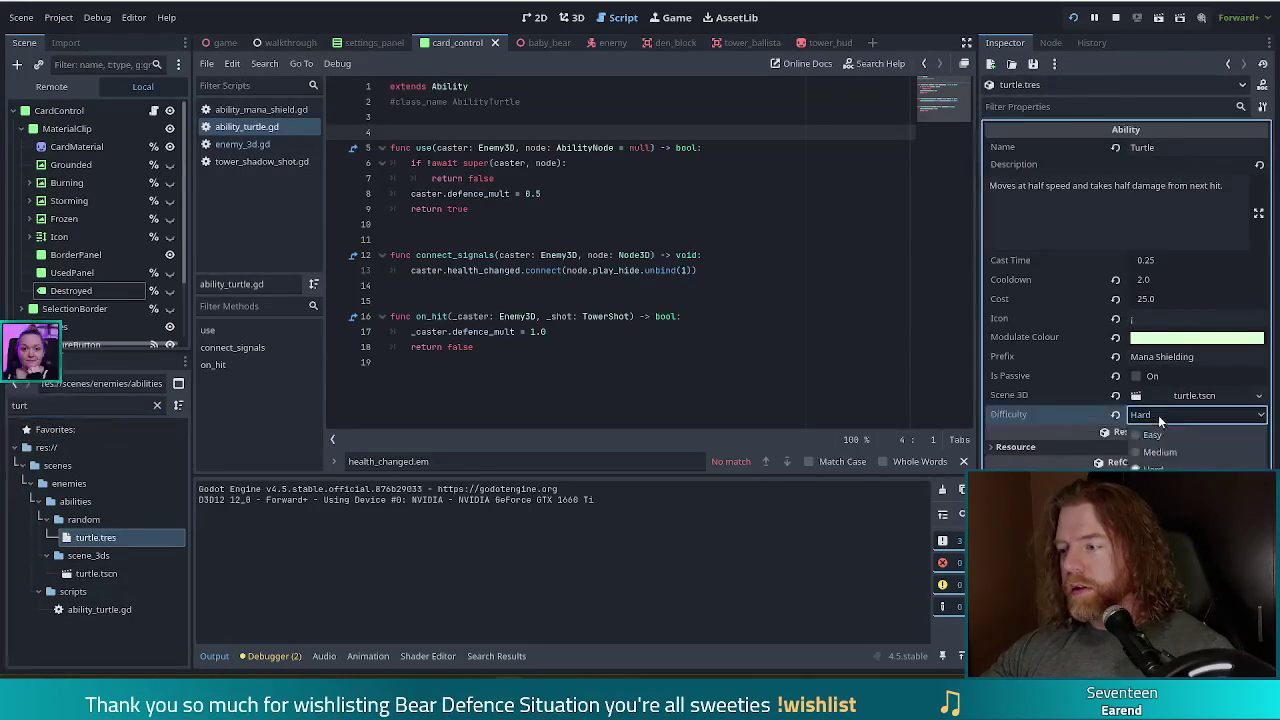
left_click(1152, 434)
left_click(610, 287)
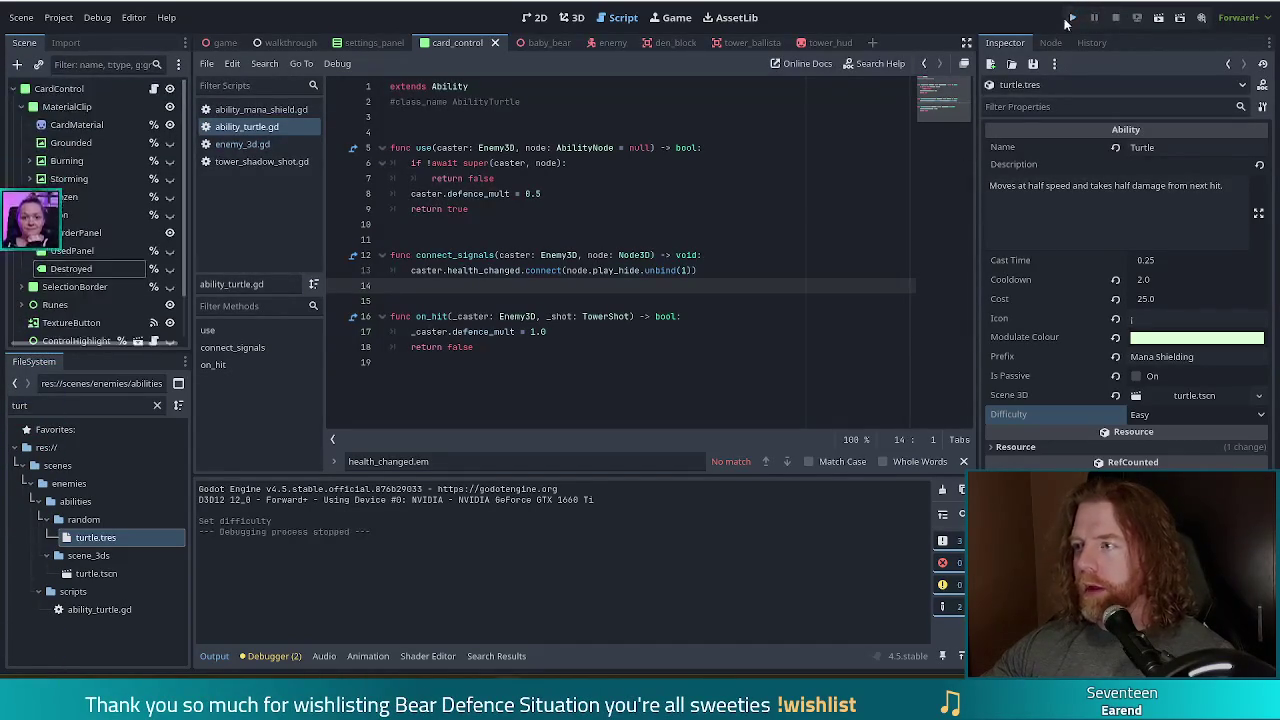
left_click(1073, 17)
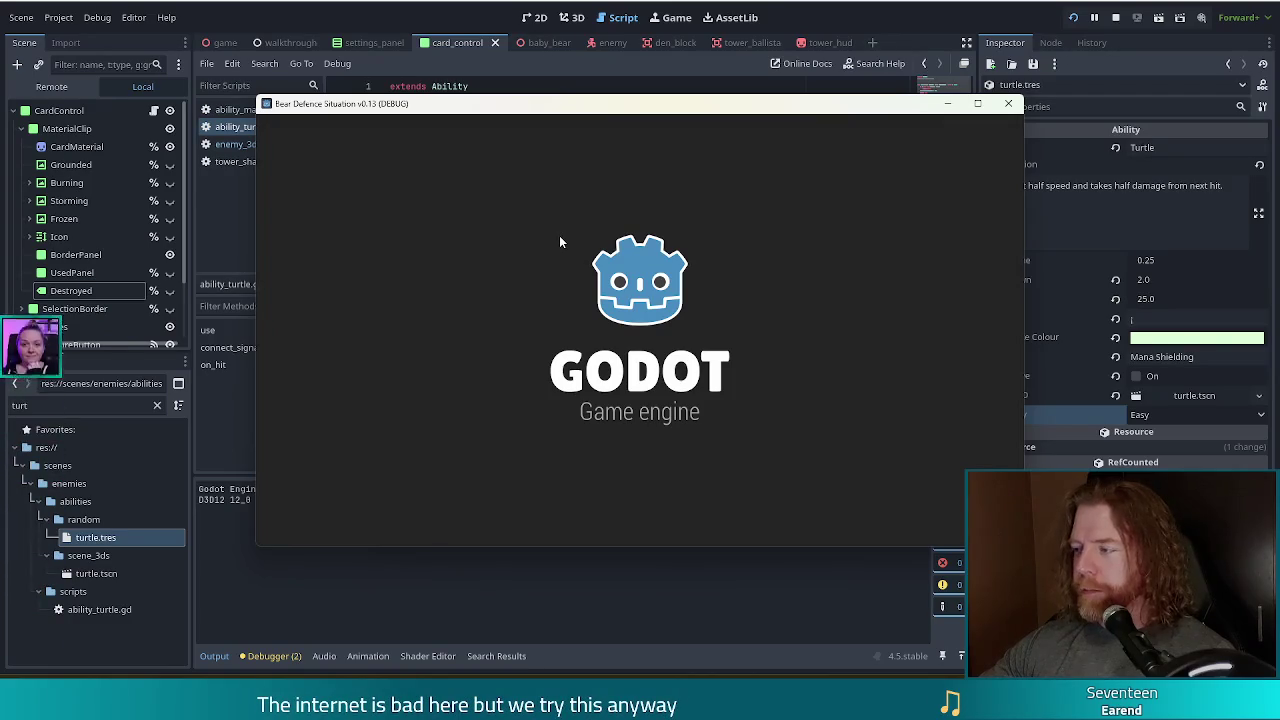
Start a new game and run 'set_enemy golem_crystal' in the in-game console.
left_click(409, 349)
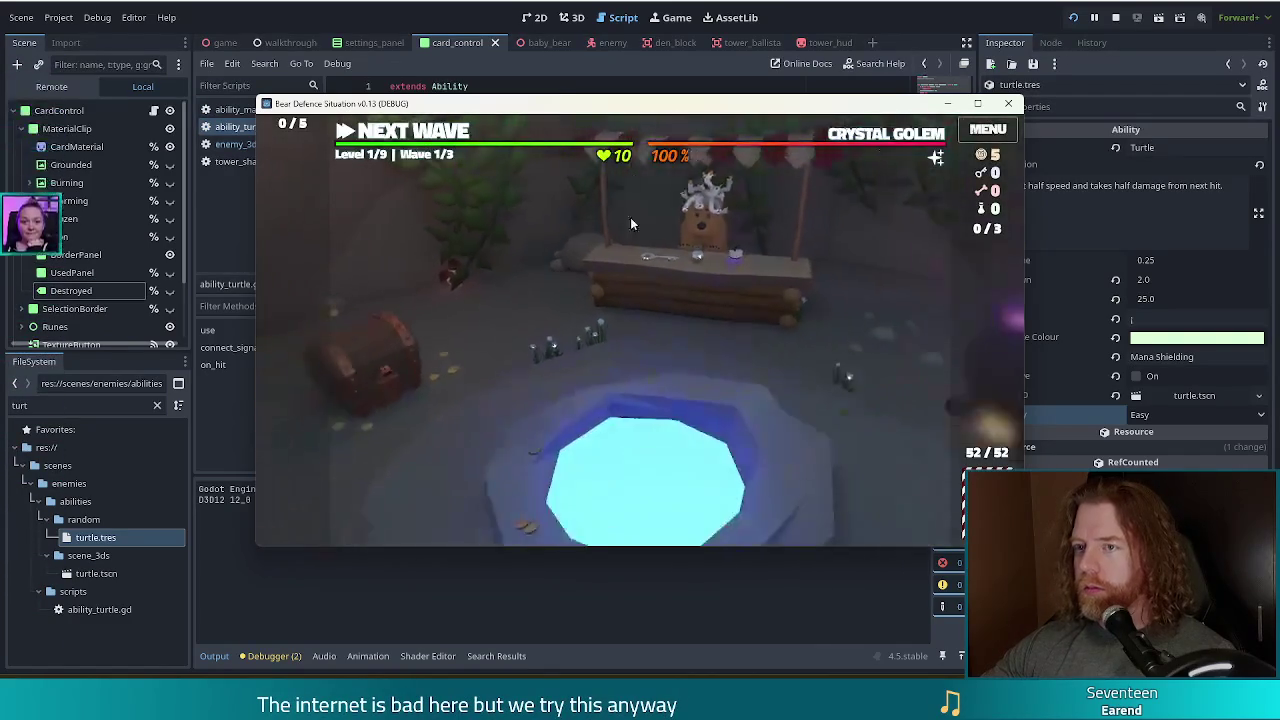
mouse_move(901, 140)
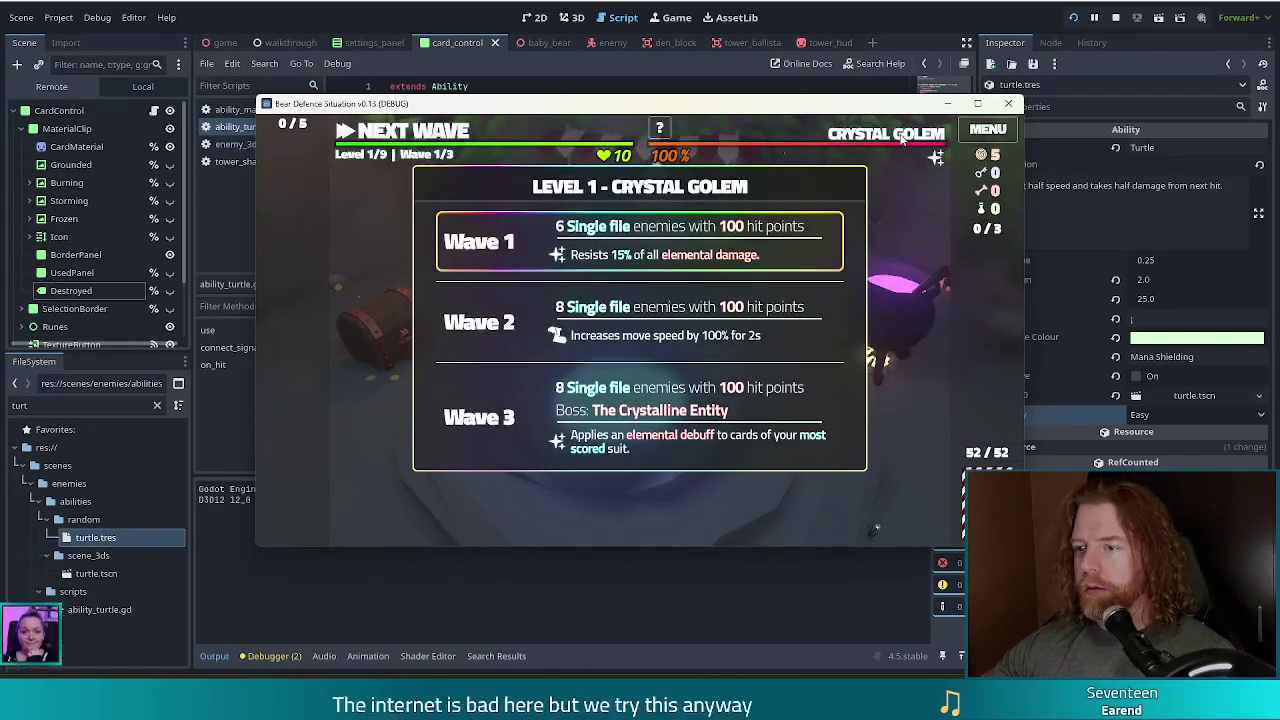
key("grave")
type("set_enemy golem_crystal")
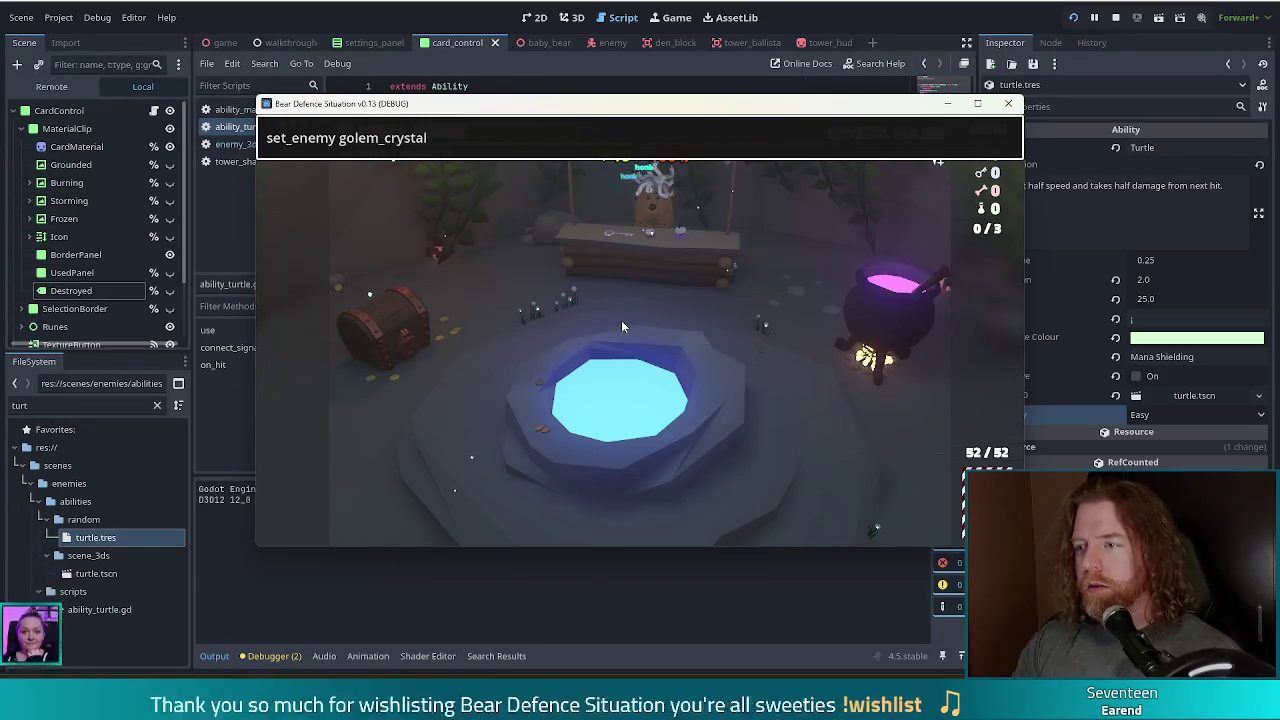
key("Return")
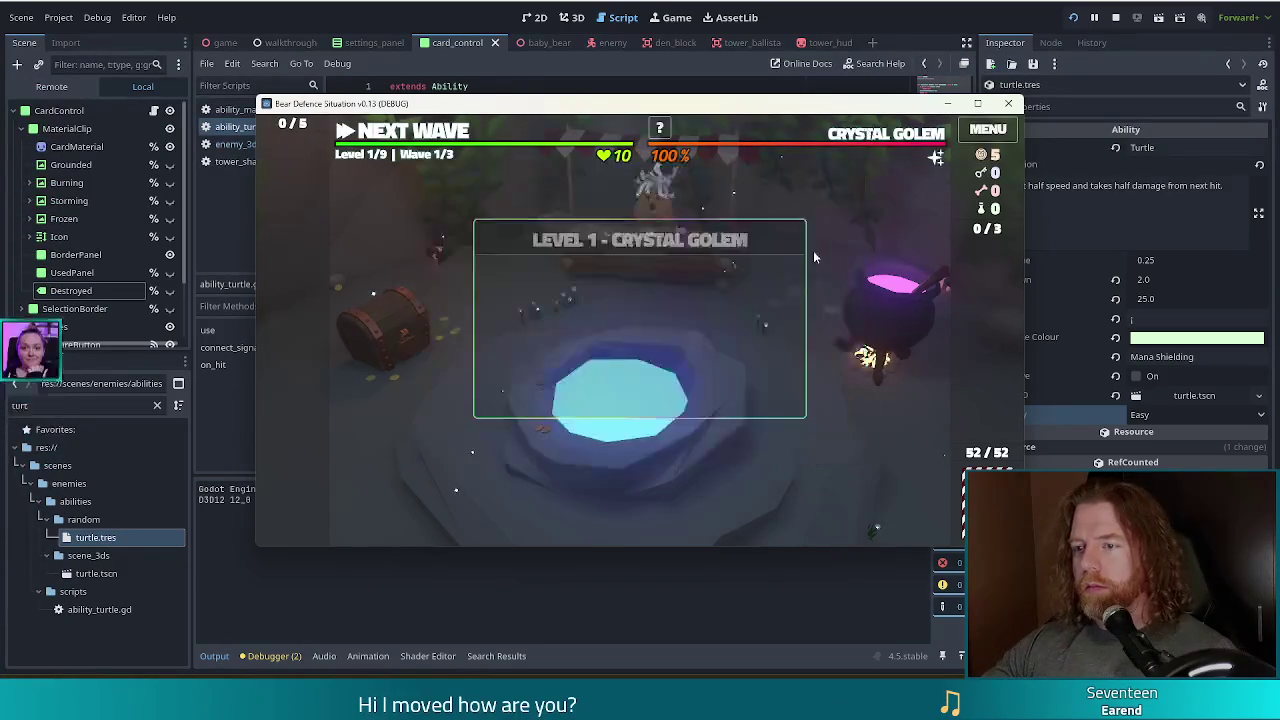
Rerun set_enemy golem_crystal to check the Wave 2 turtle effect, then return to the editor.
key("grave")
key("Return")
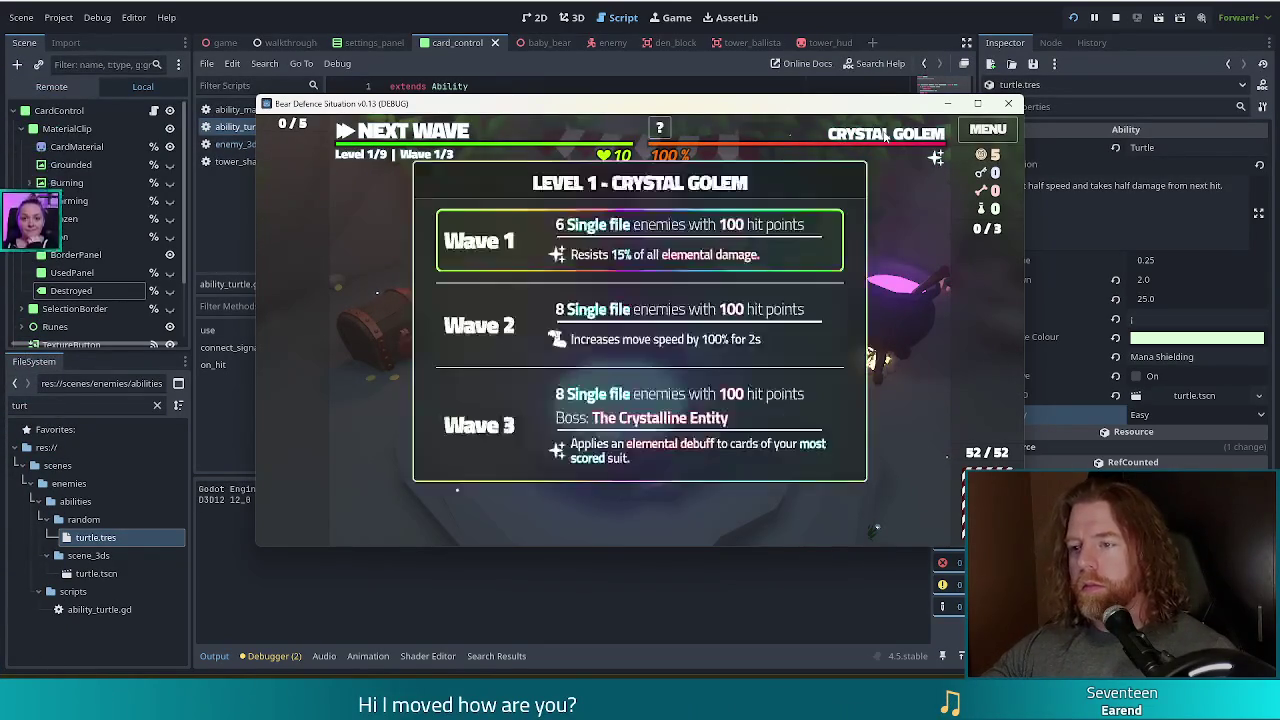
key("grave")
key("Return")
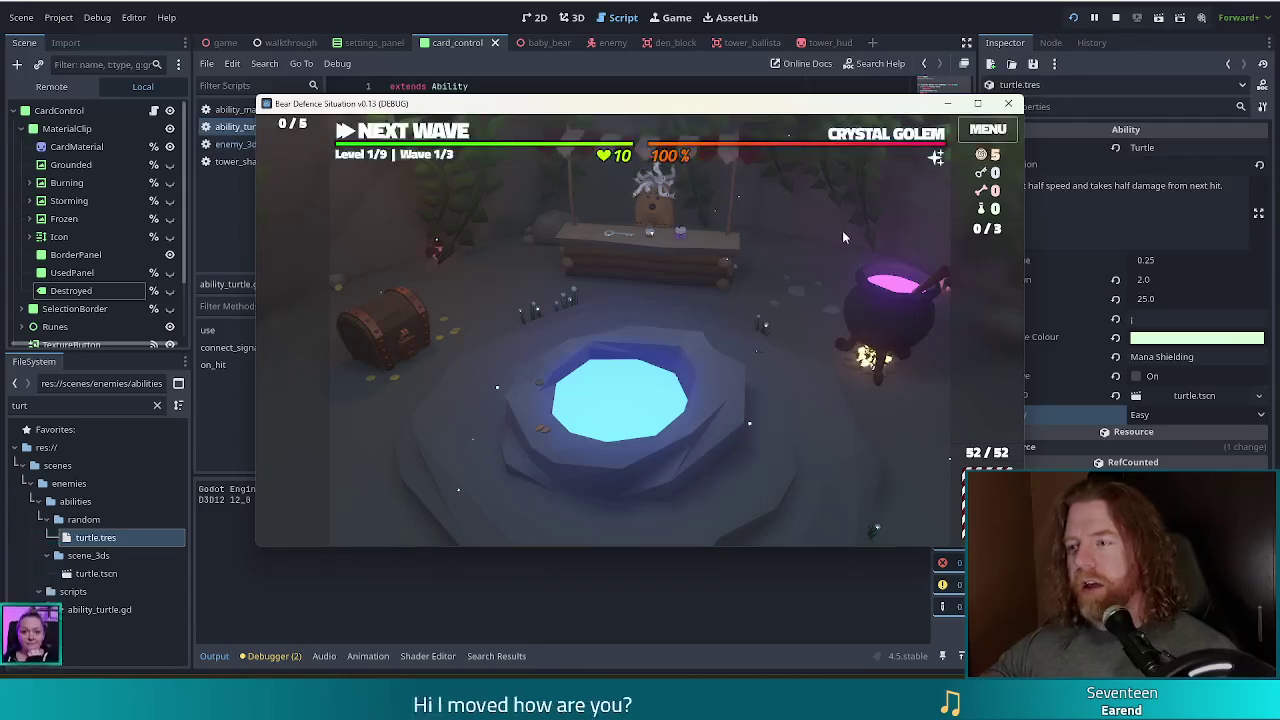
key("grave")
type("set_enemy golem_crystal")
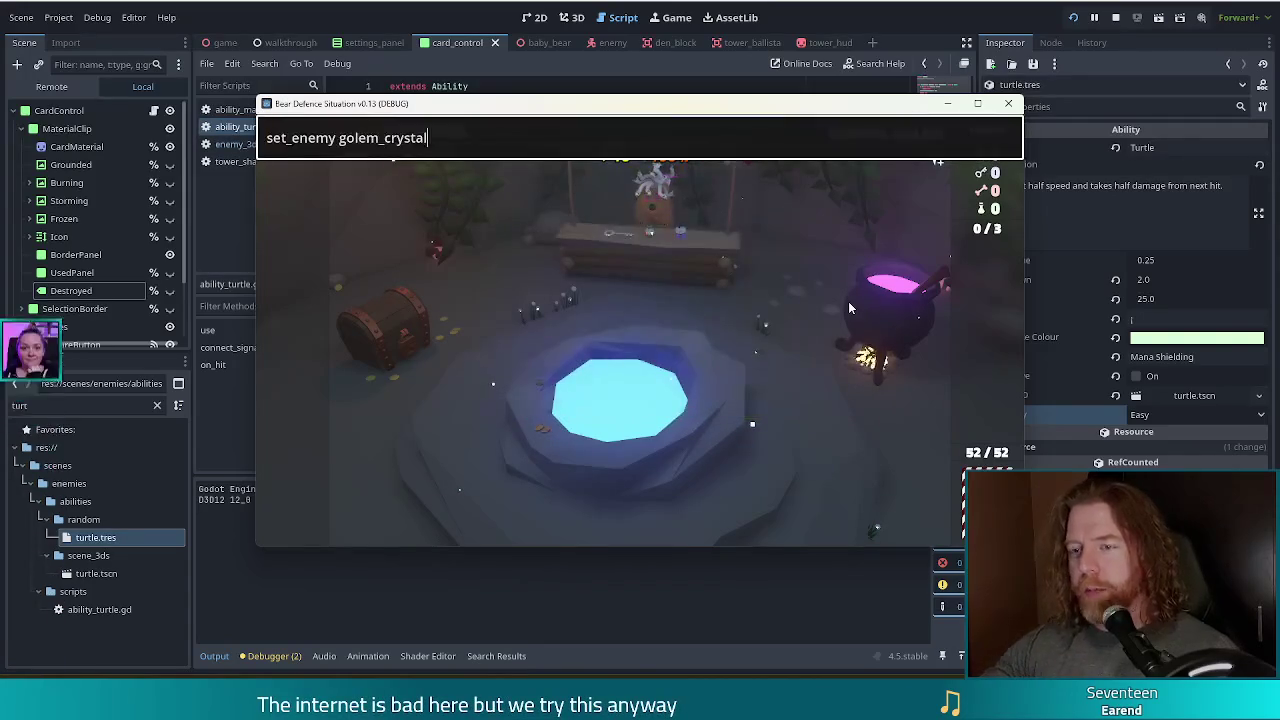
key("Return")
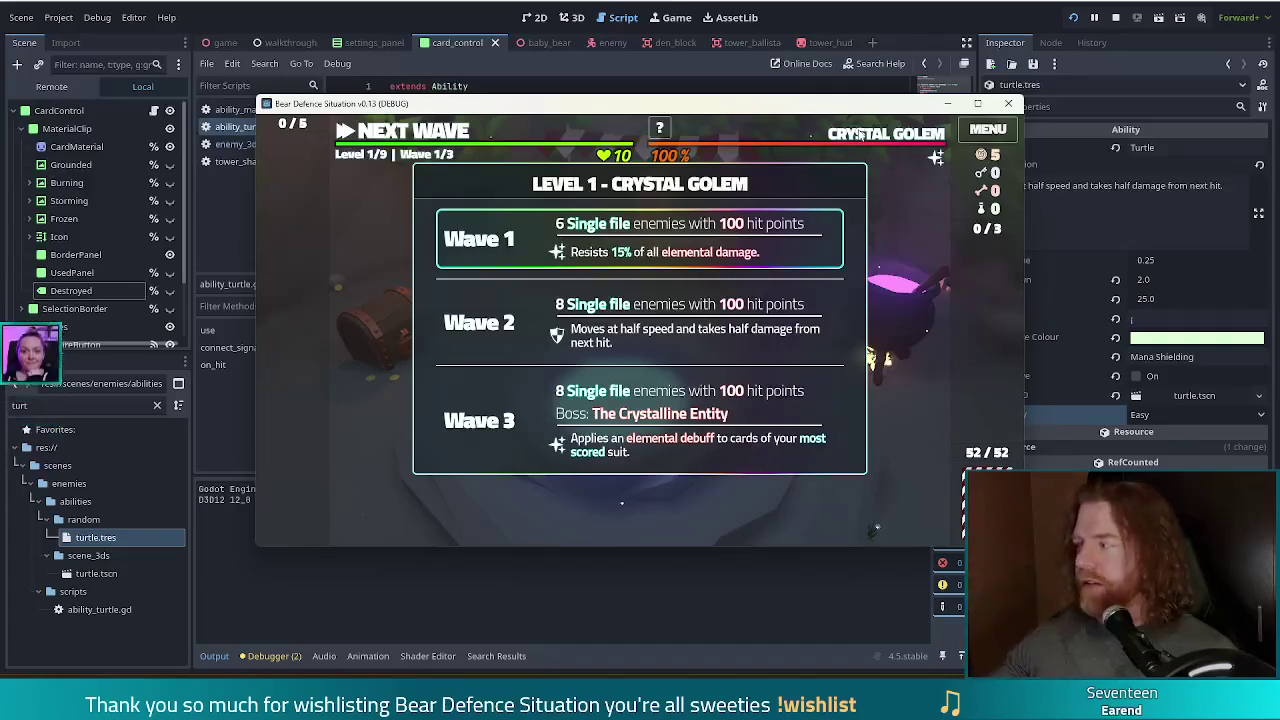
key("alt+Tab")
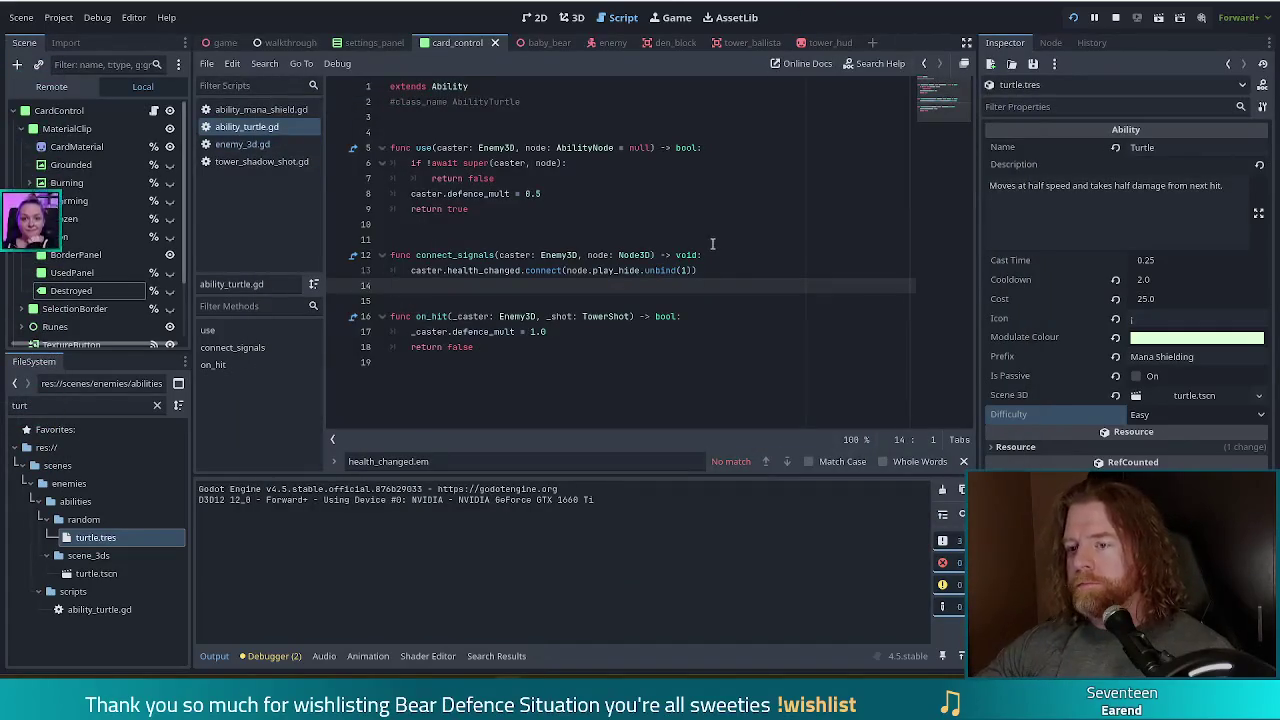
Add an is_ready(_caster) function that returns true when defence_mult == 1.0, else false.
left_click(519, 332)
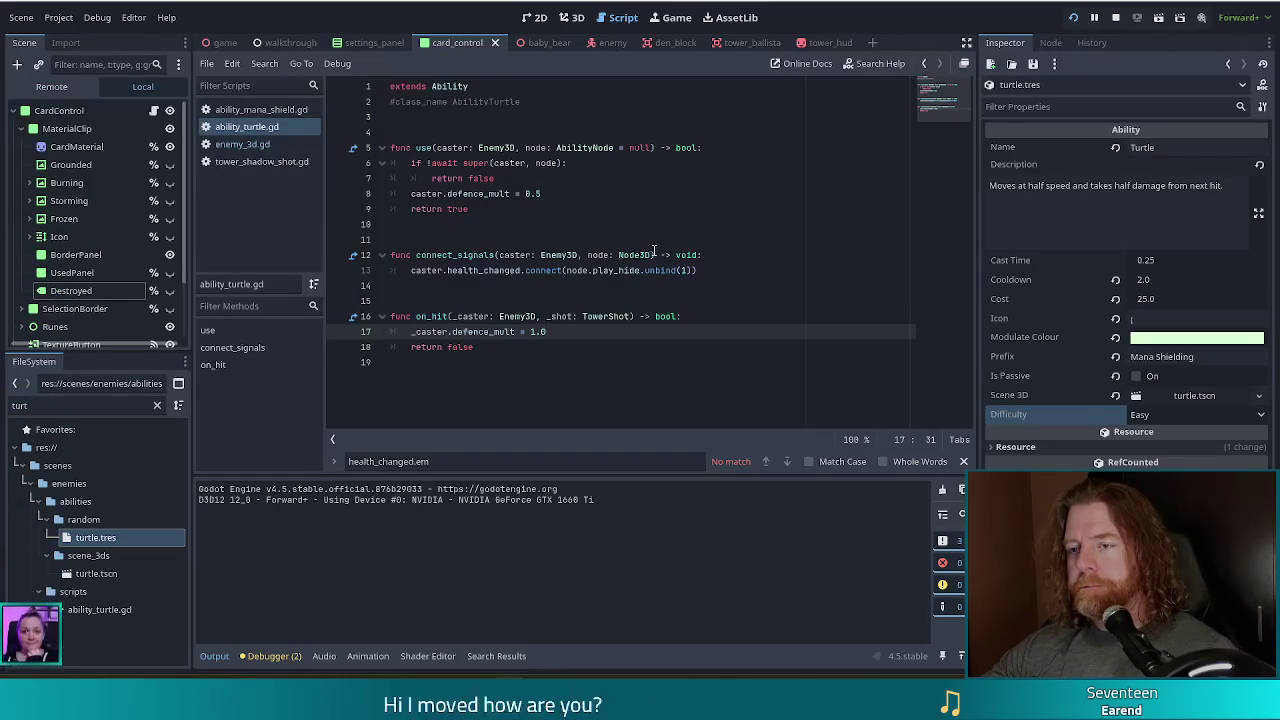
mouse_move(650, 255)
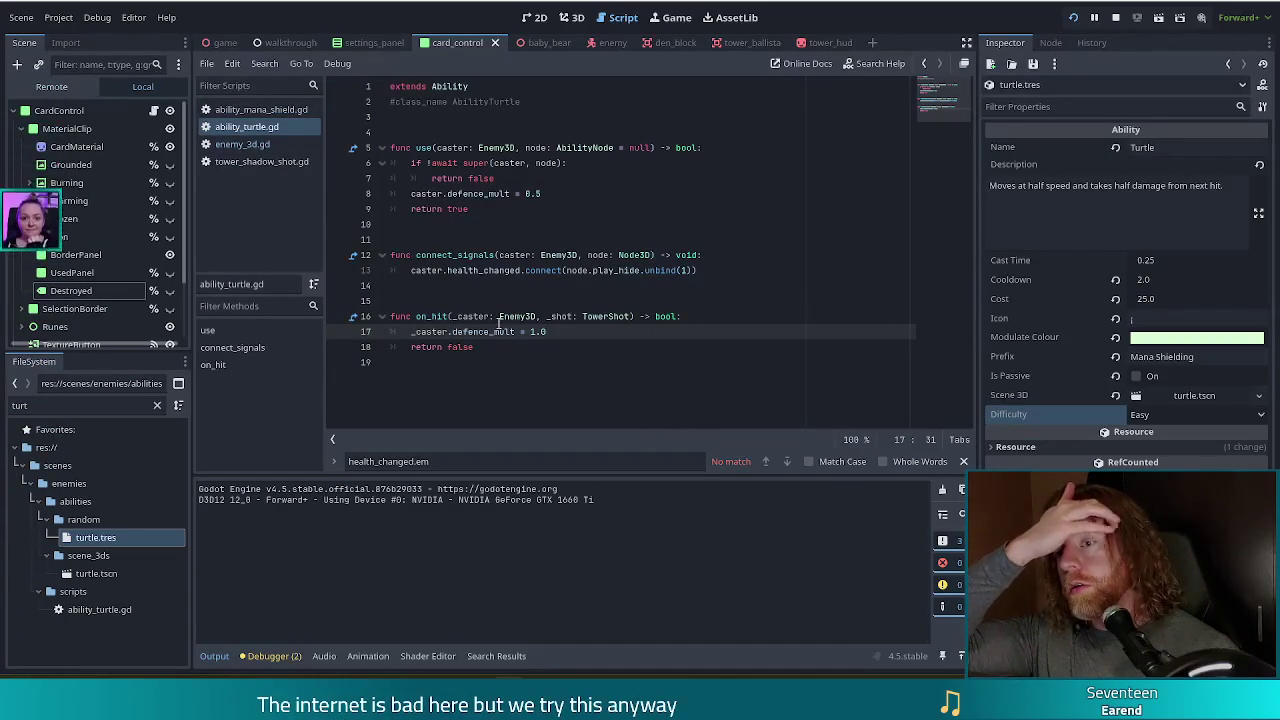
left_click(463, 226)
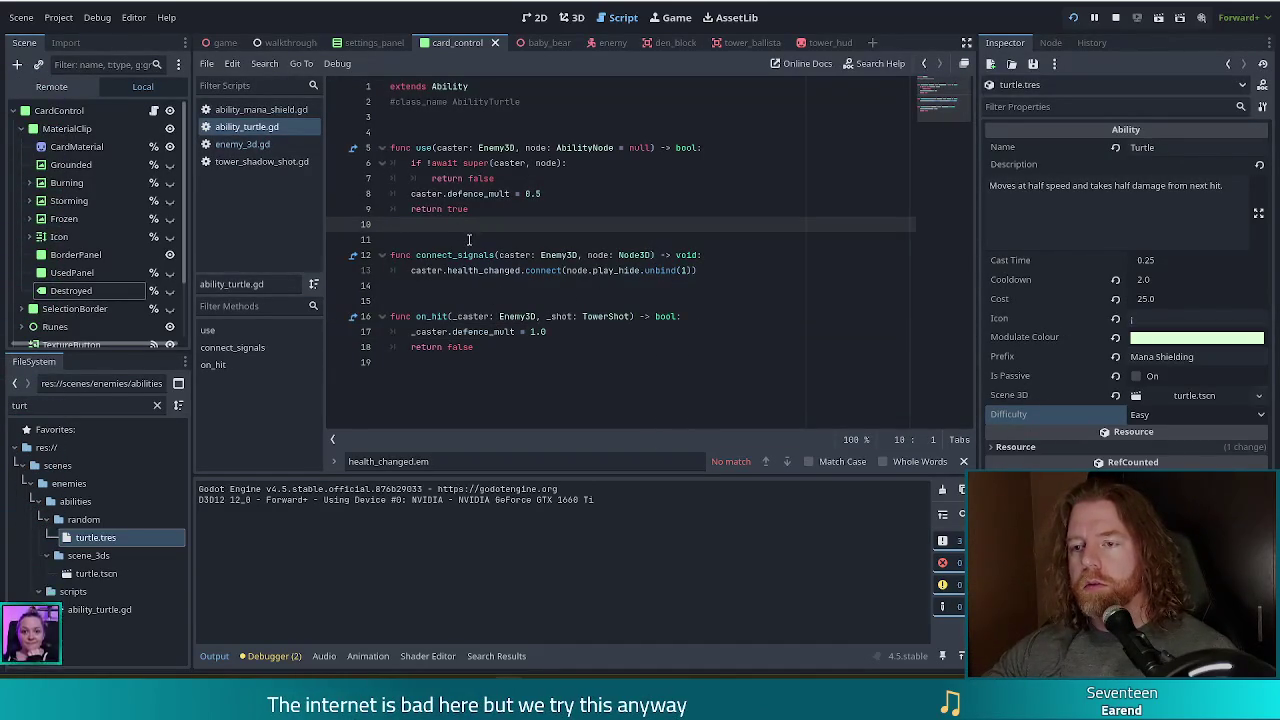
key("Return")
key("Return")
type("func is_ready")
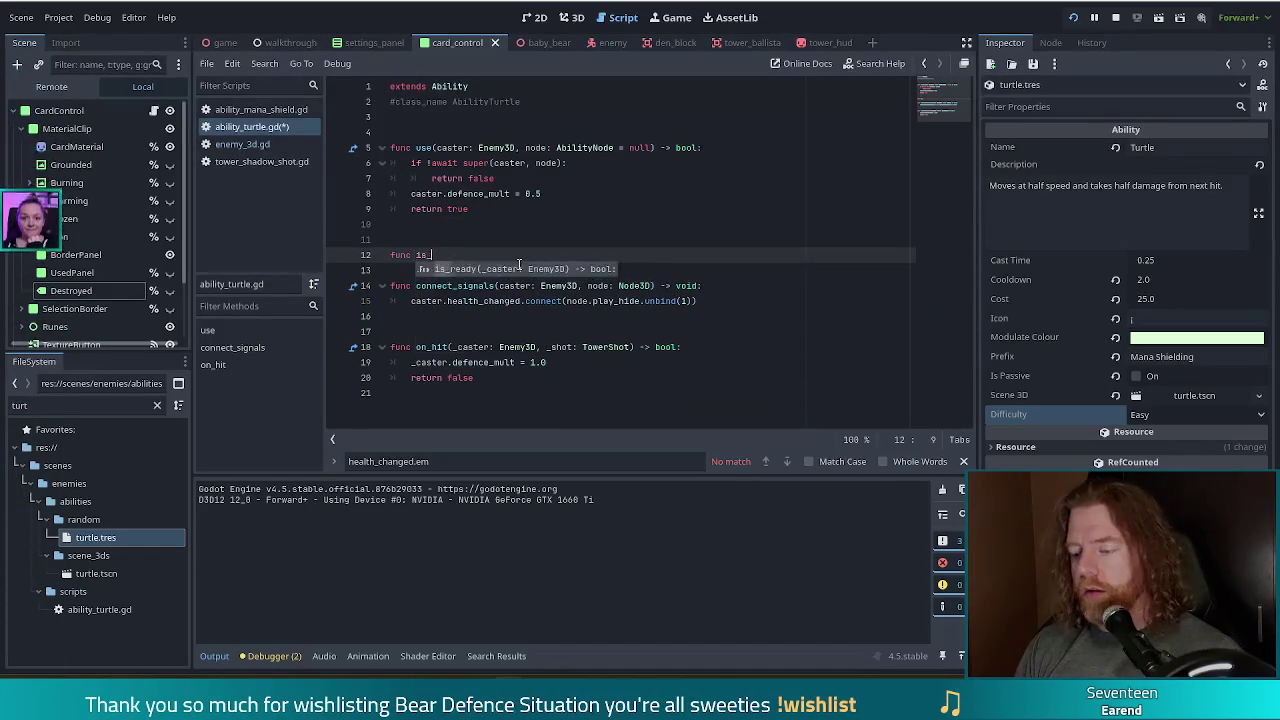
key("Return")
key("Return")
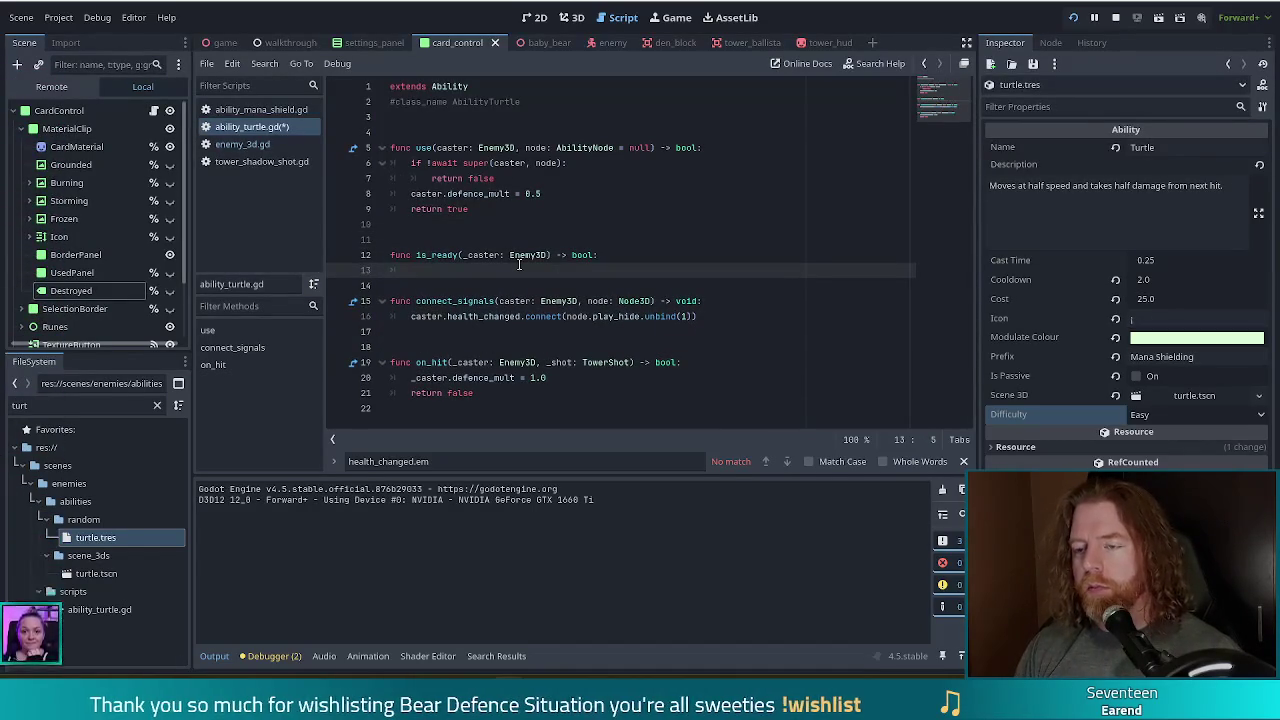
type("if _cas")
key("Return")
type("def")
key("Return")
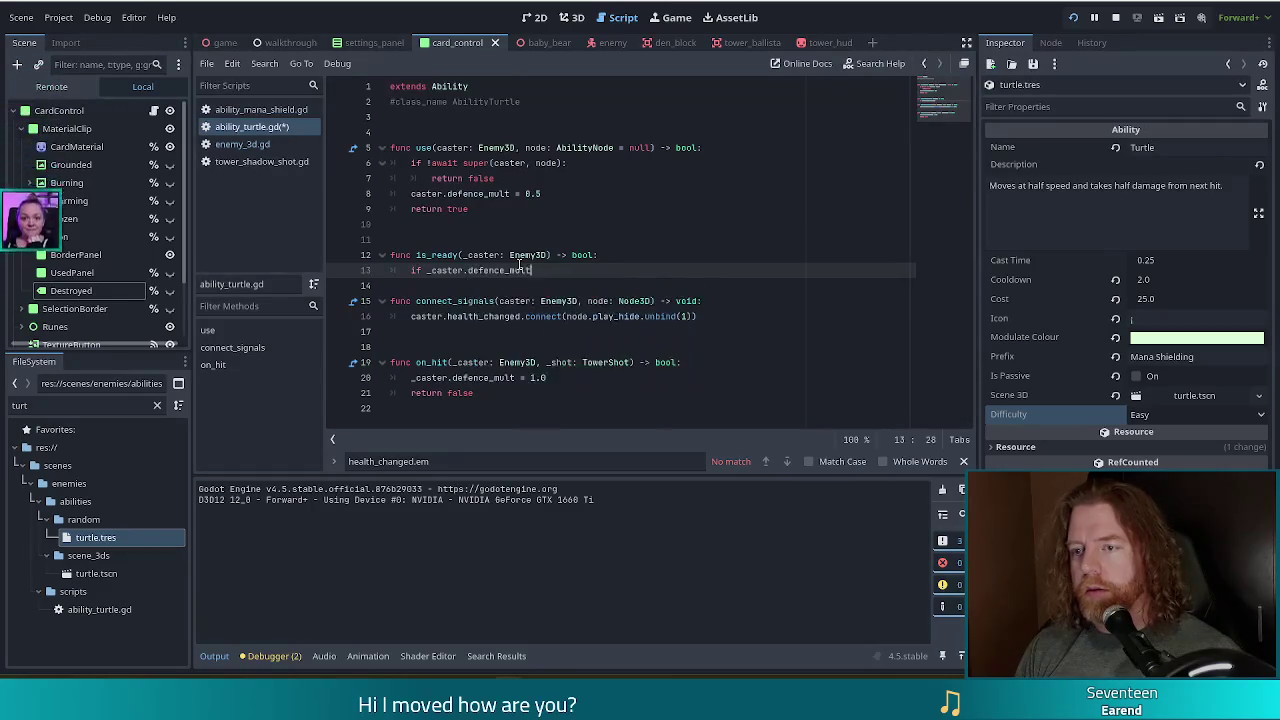
type(" = 1.0")
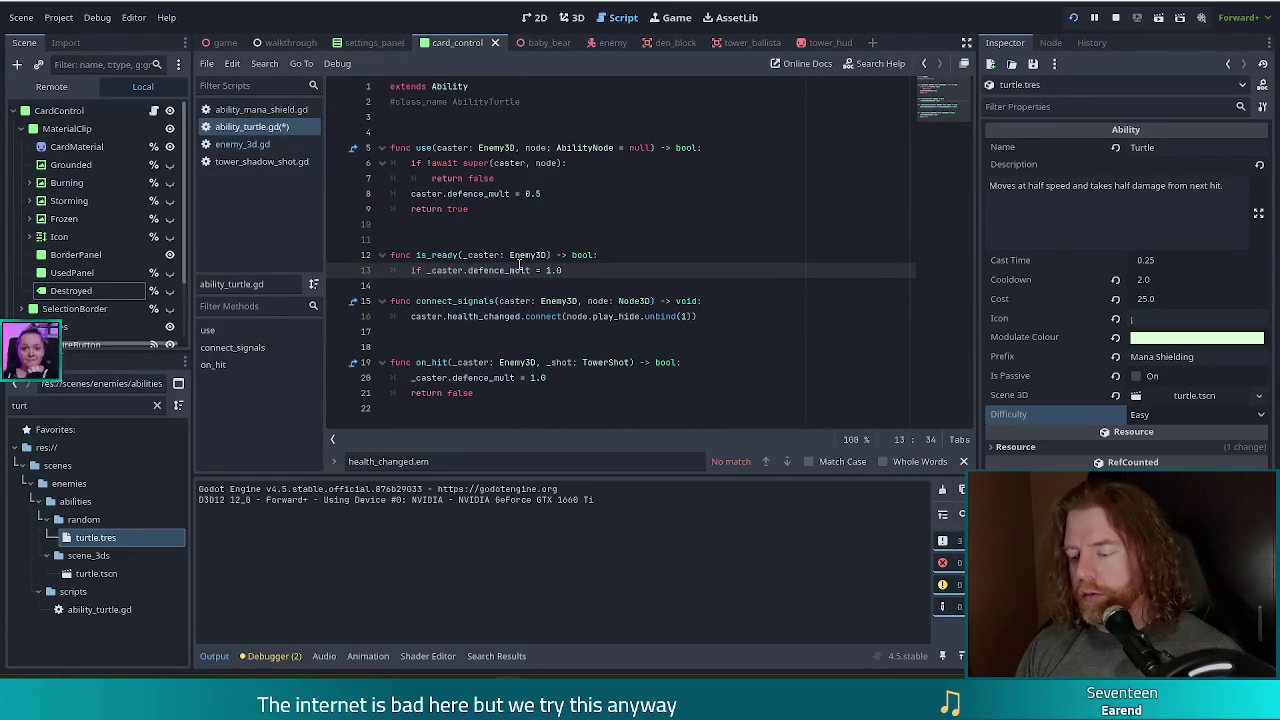
type(":")
key("Return")
type("ret")
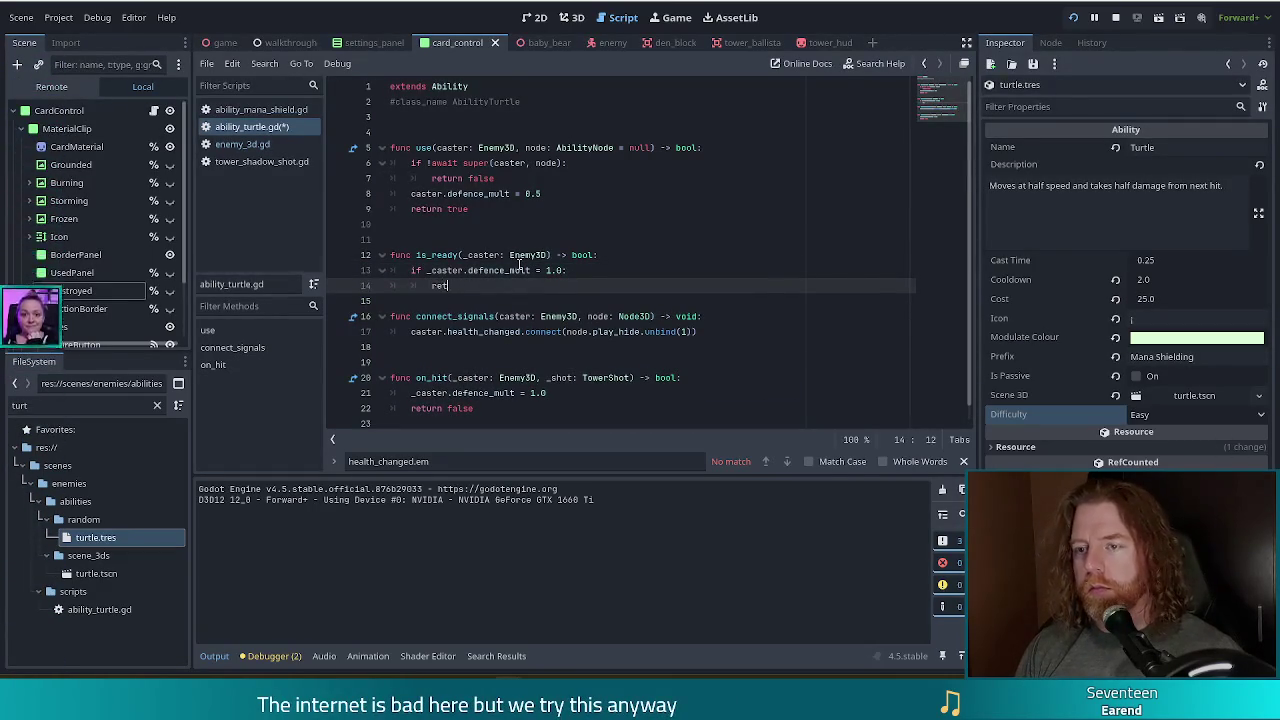
type("urn t")
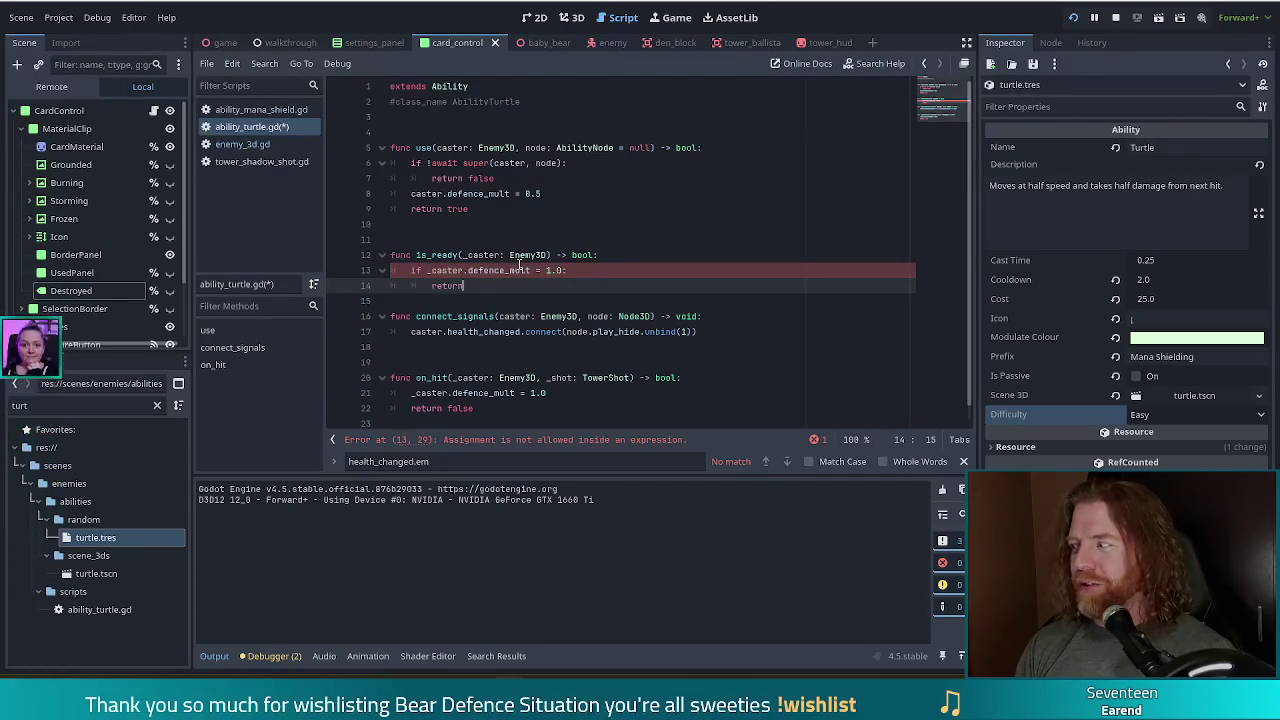
type("rue")
key("Return")
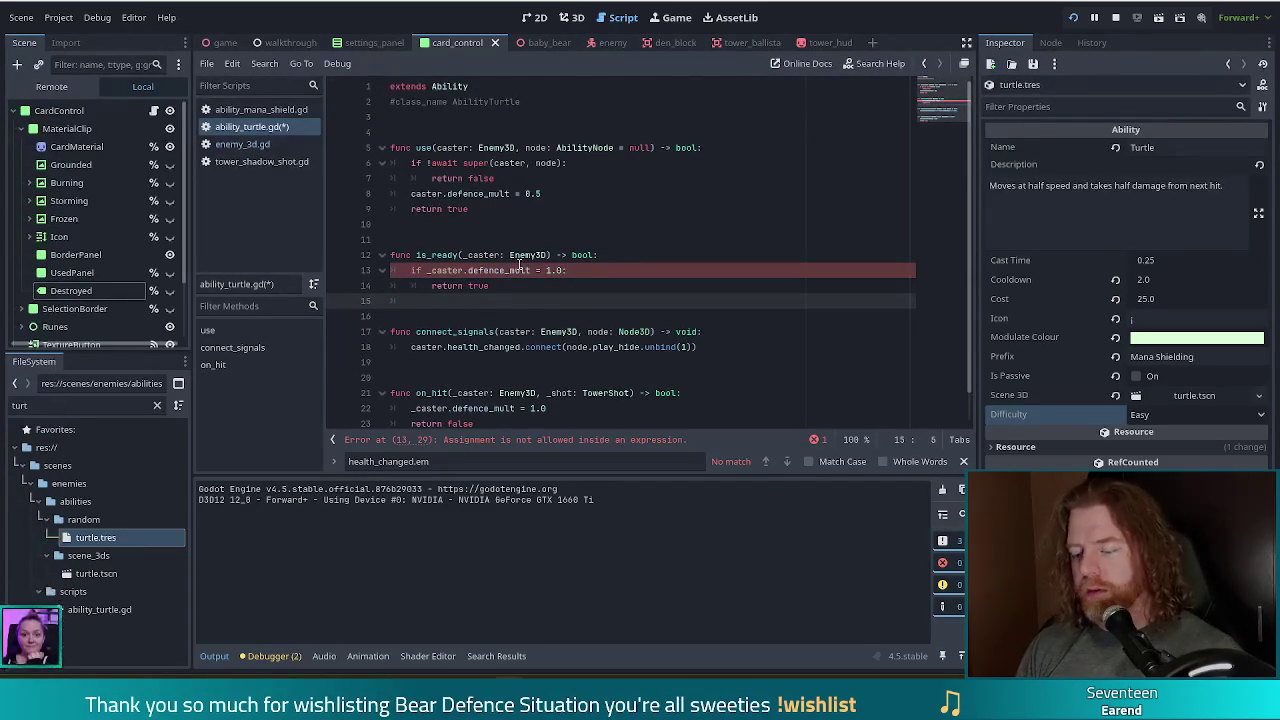
type("return false")
Save the script and turn line 13's = into a == comparison.
key("ctrl+s")
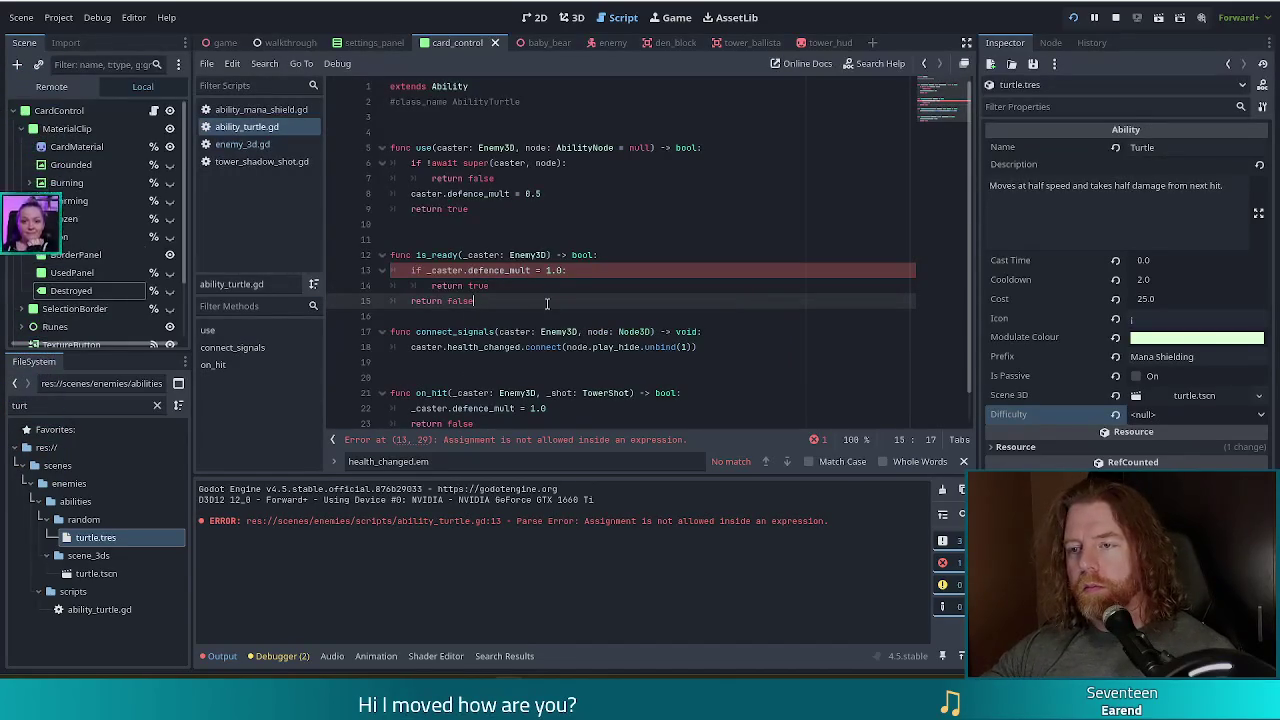
left_click(540, 270)
type("=")
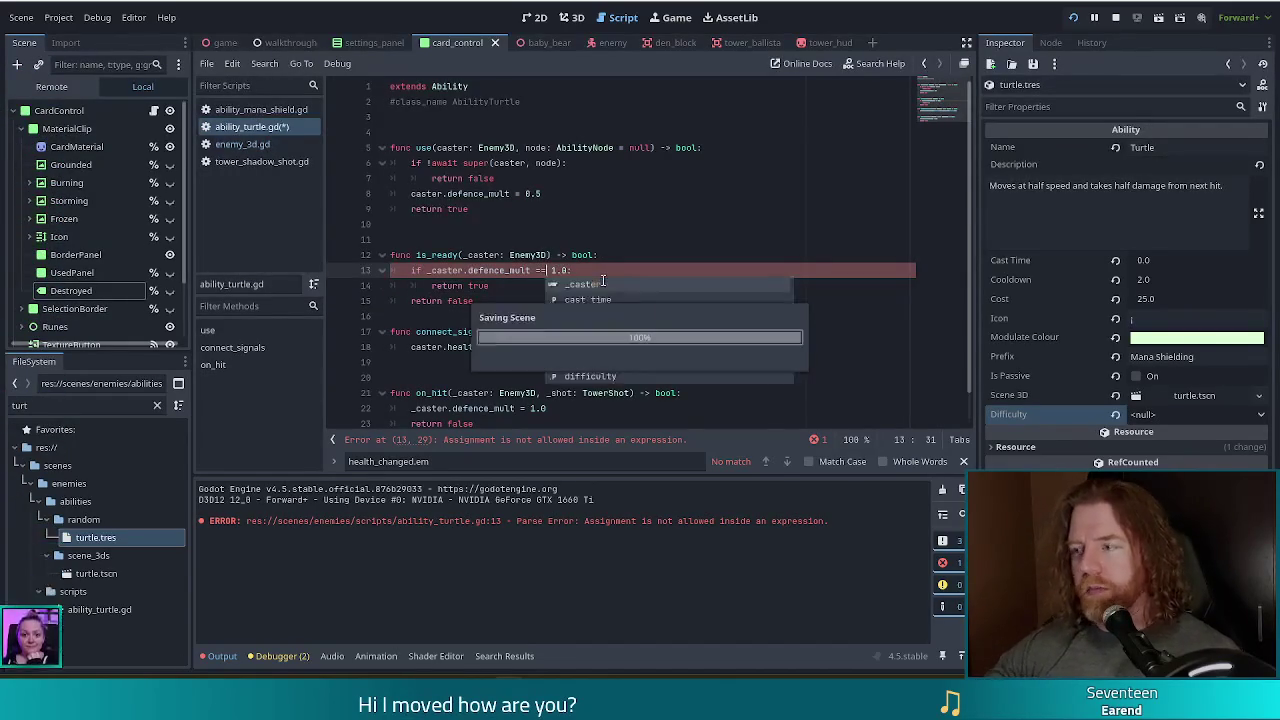
left_click(447, 301)
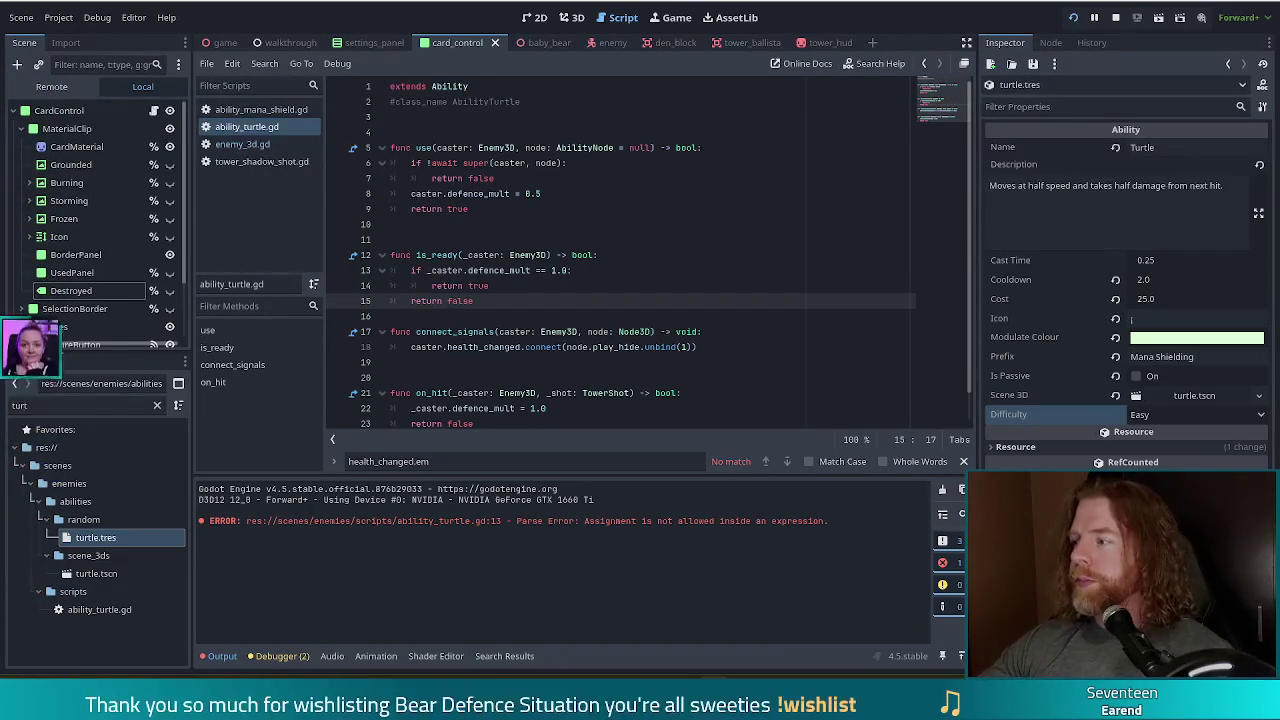
Insert an empty line after is_ready, pushing connect_signals down to line 18.
left_click(576, 285)
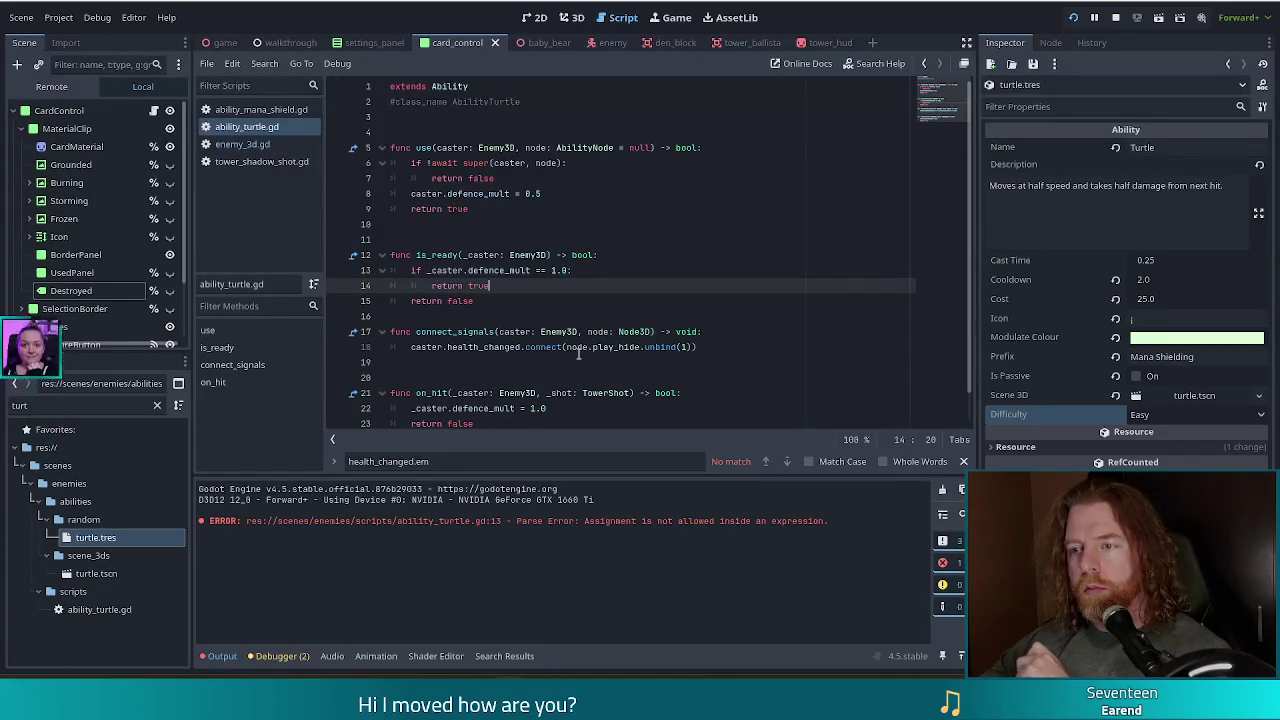
left_click(522, 316)
key("Return")
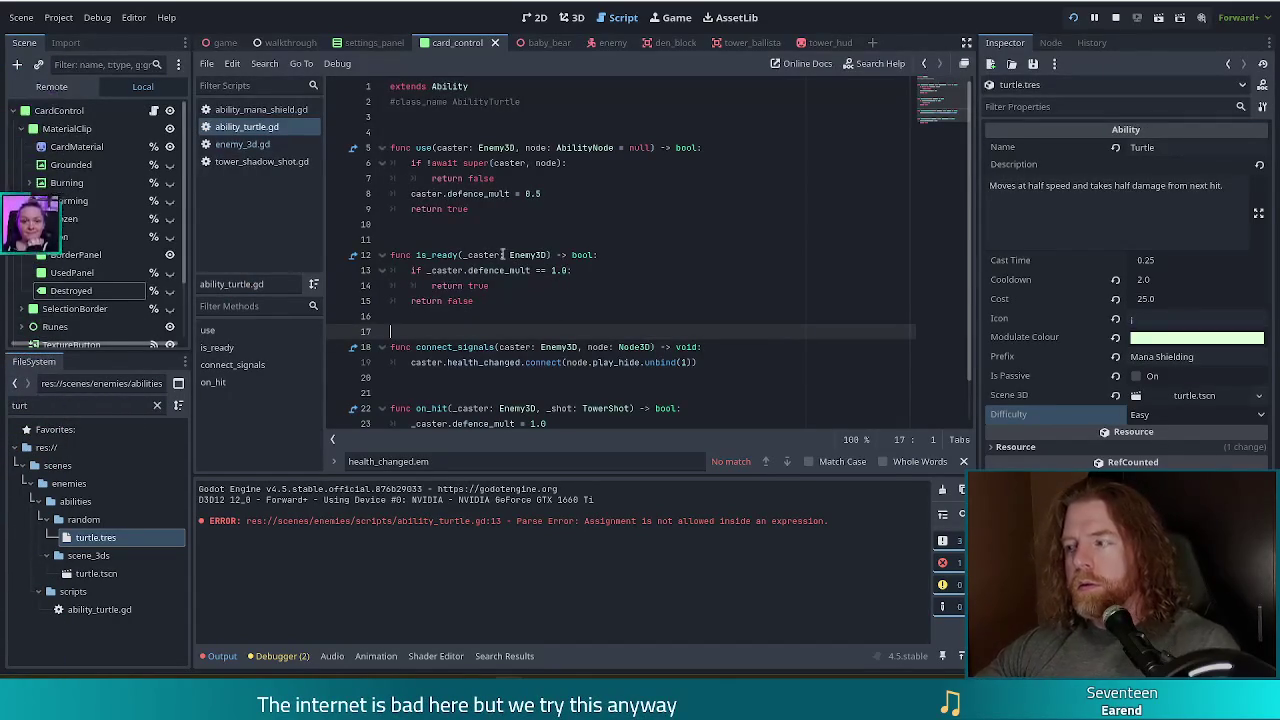
Run the game, start the first level, pause, and check the parse error in the output log.
left_click(1079, 19)
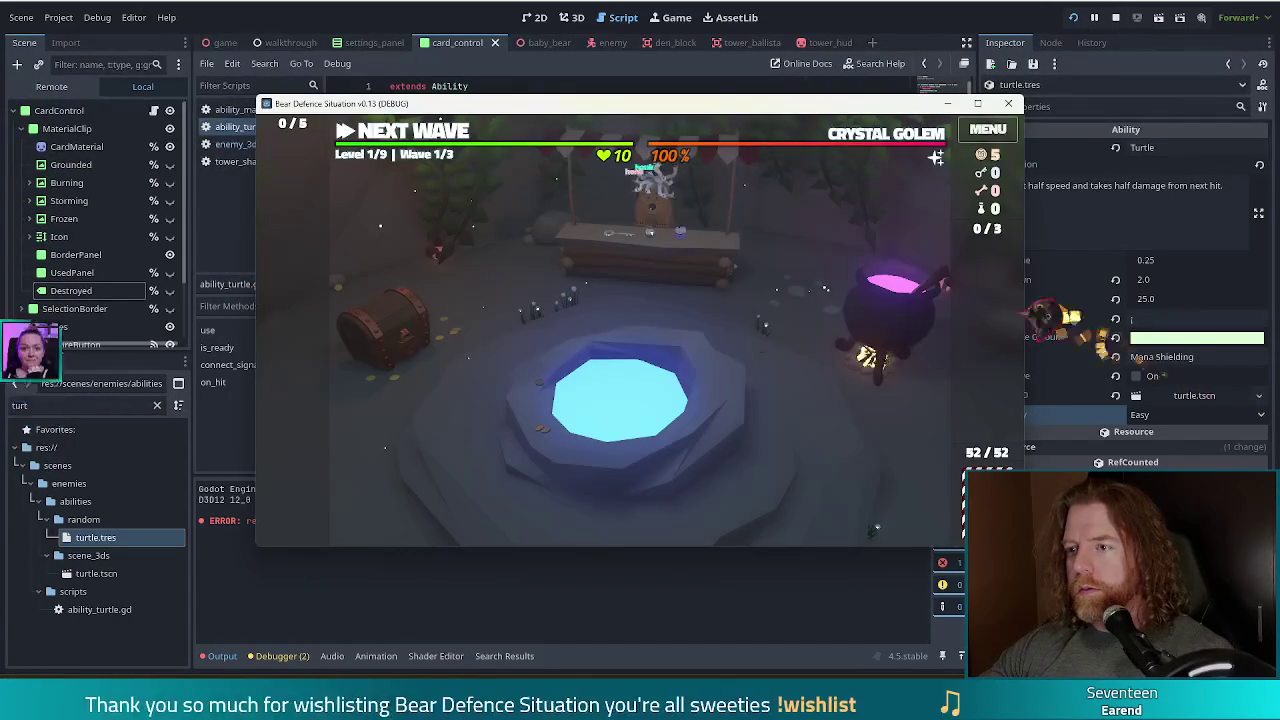
left_click(422, 135)
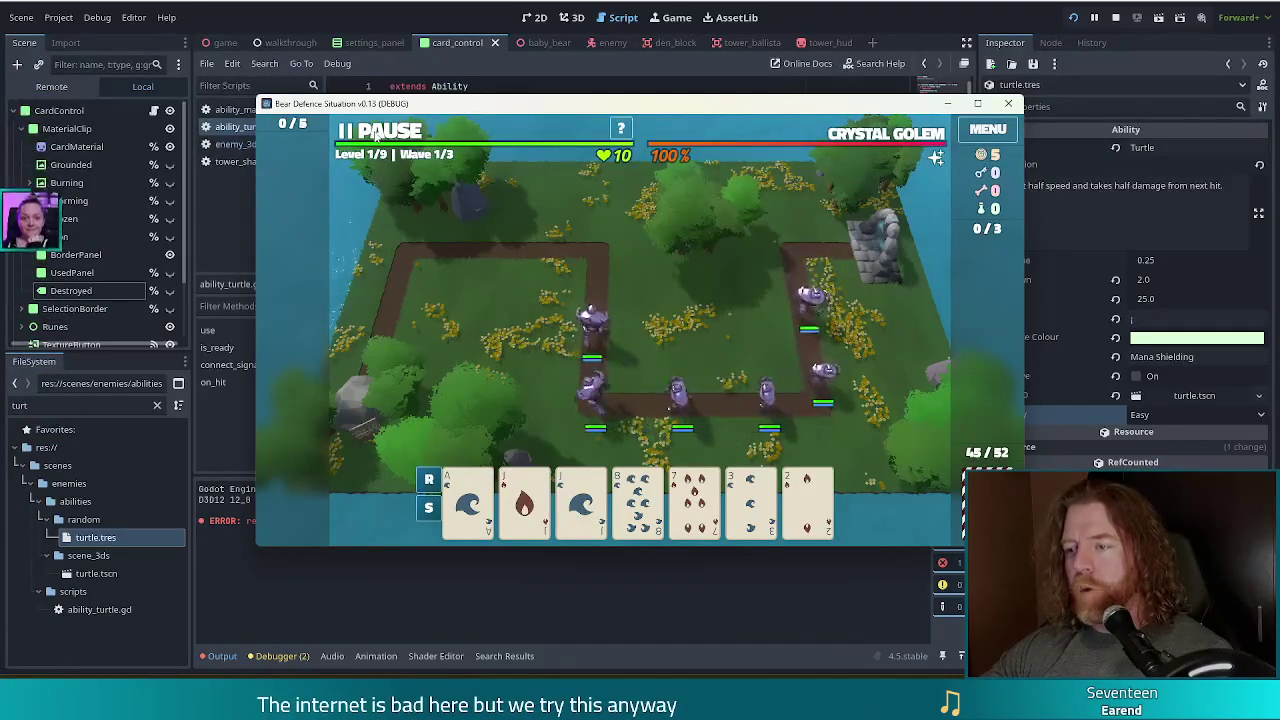
left_click(376, 135)
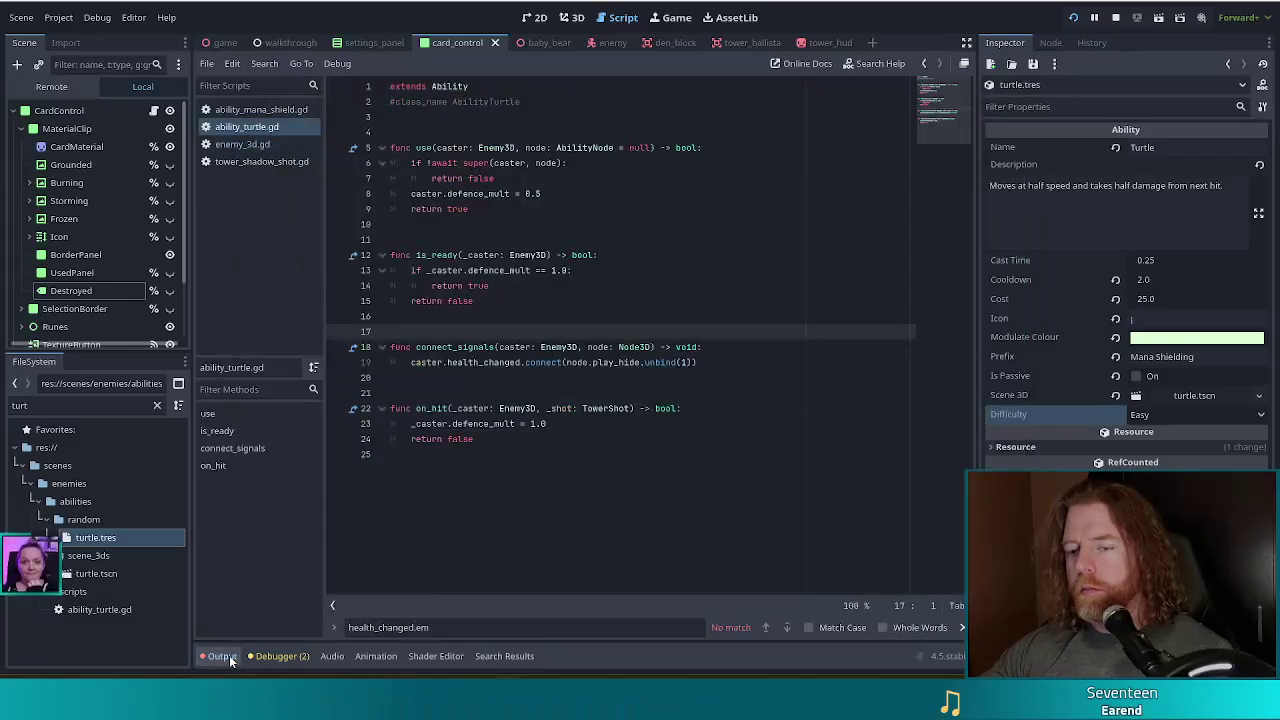
key("F8")
left_click(226, 657)
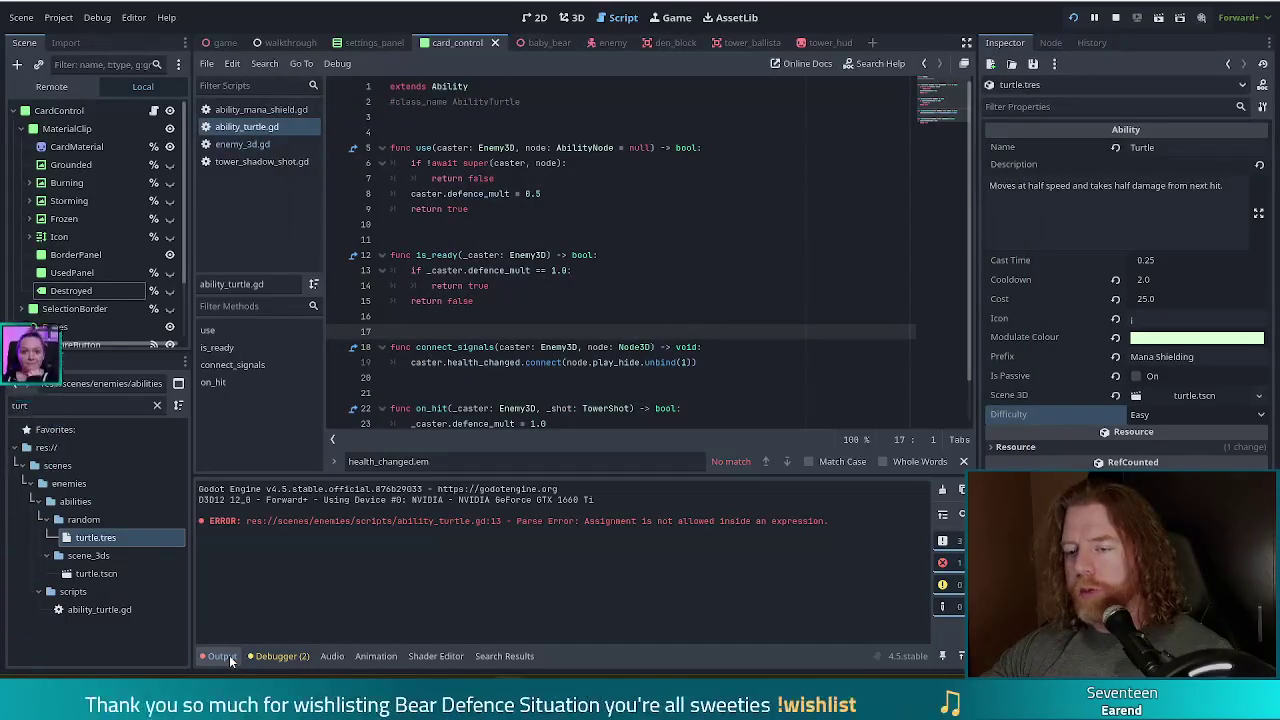
left_click(513, 287)
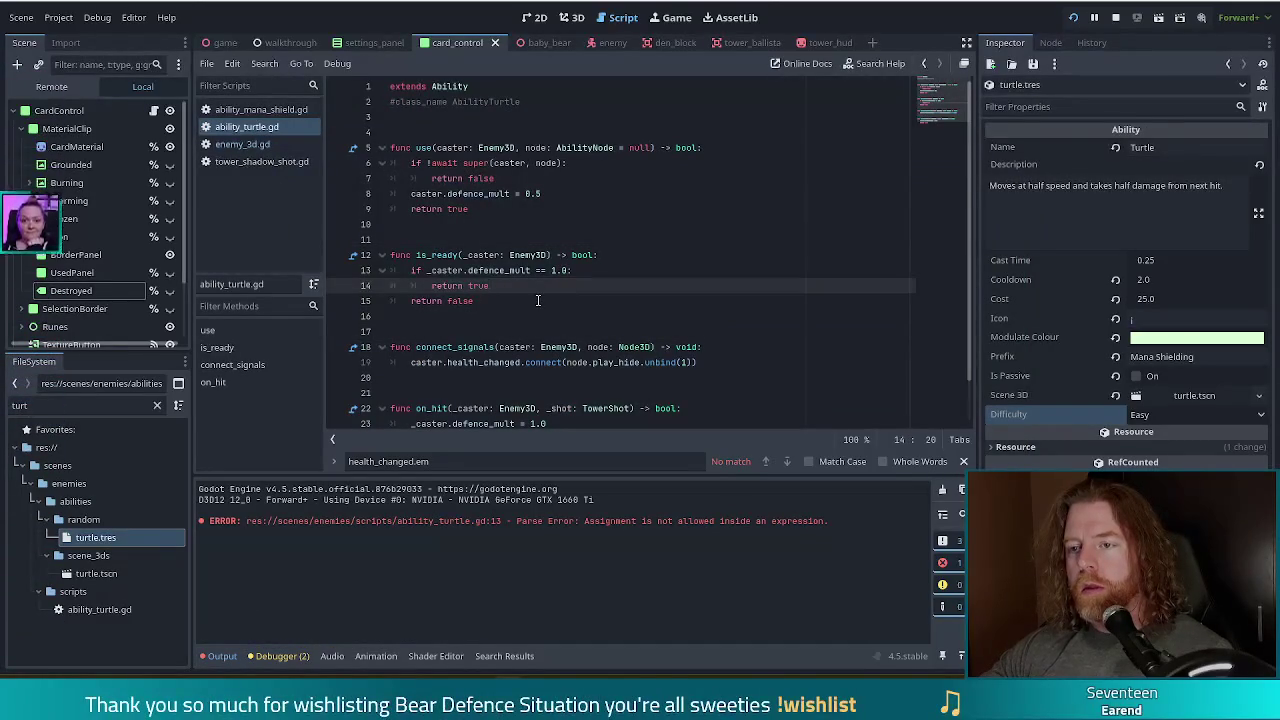
left_click(449, 193)
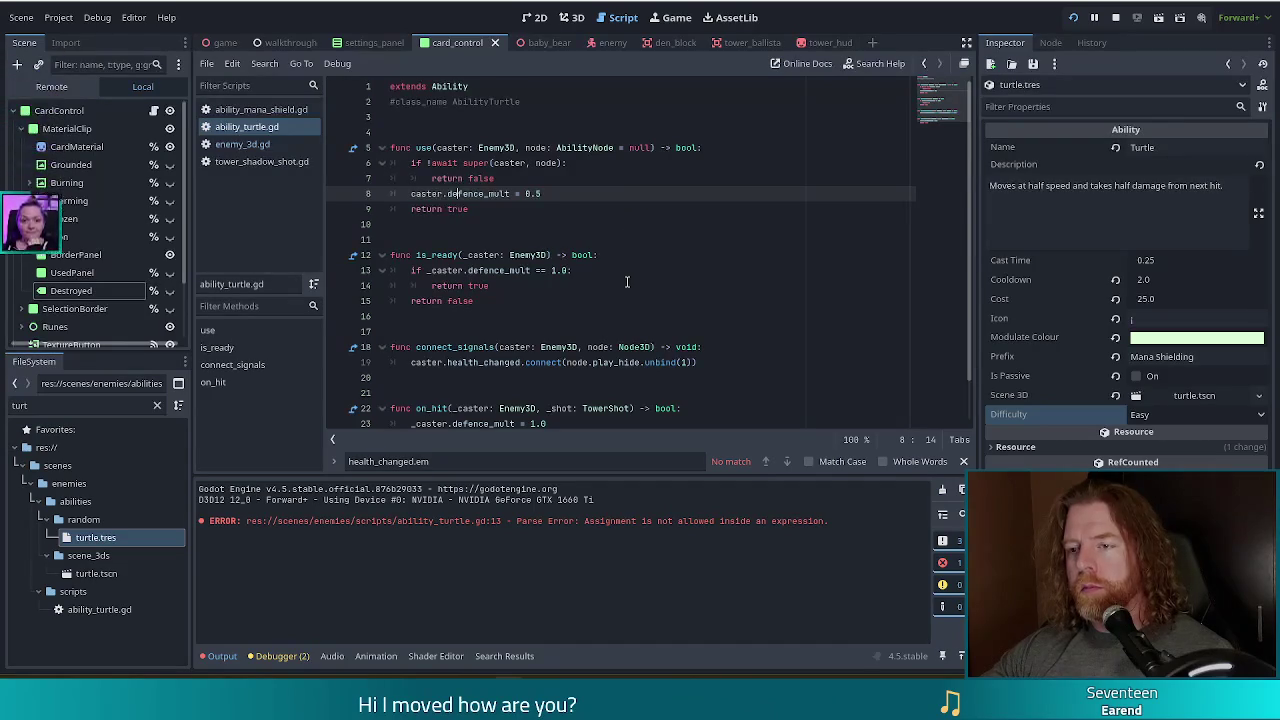
key("alt+Tab")
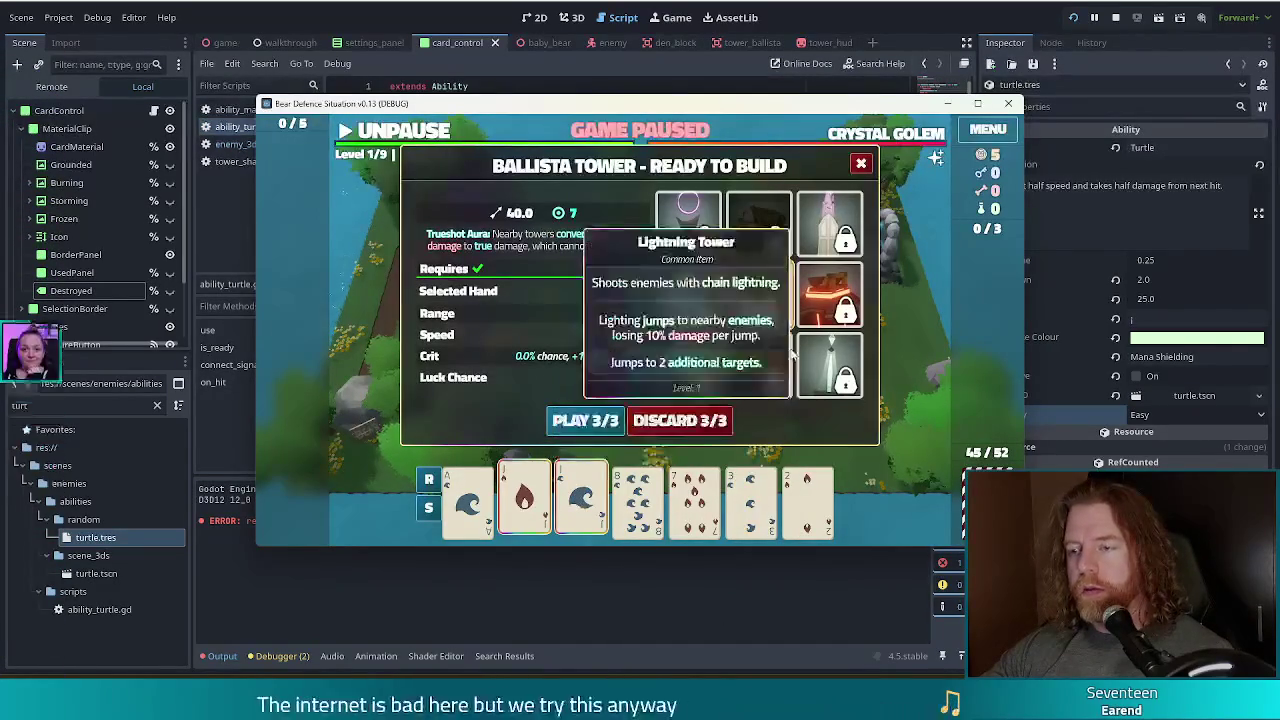
Play the cards to place a Ballista Tower at the path's top-left corner, then unpause.
left_click(586, 420)
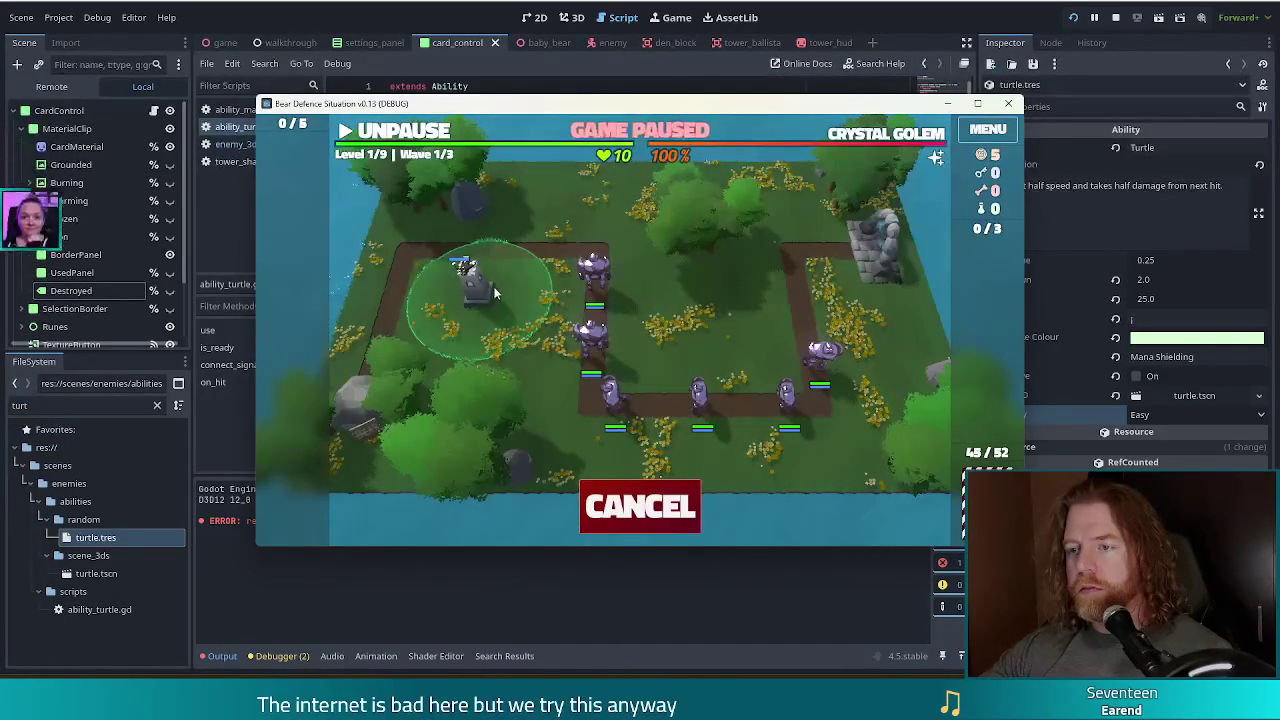
left_click(463, 274)
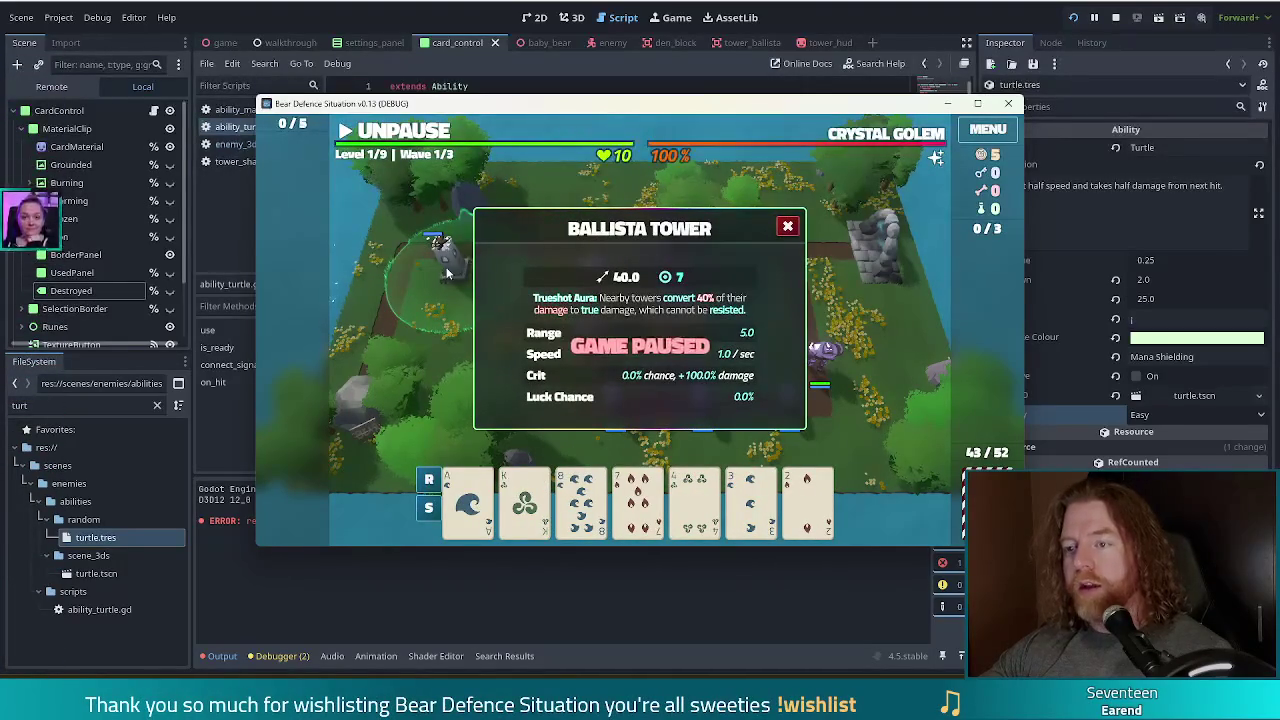
left_click(786, 228)
left_click(440, 262)
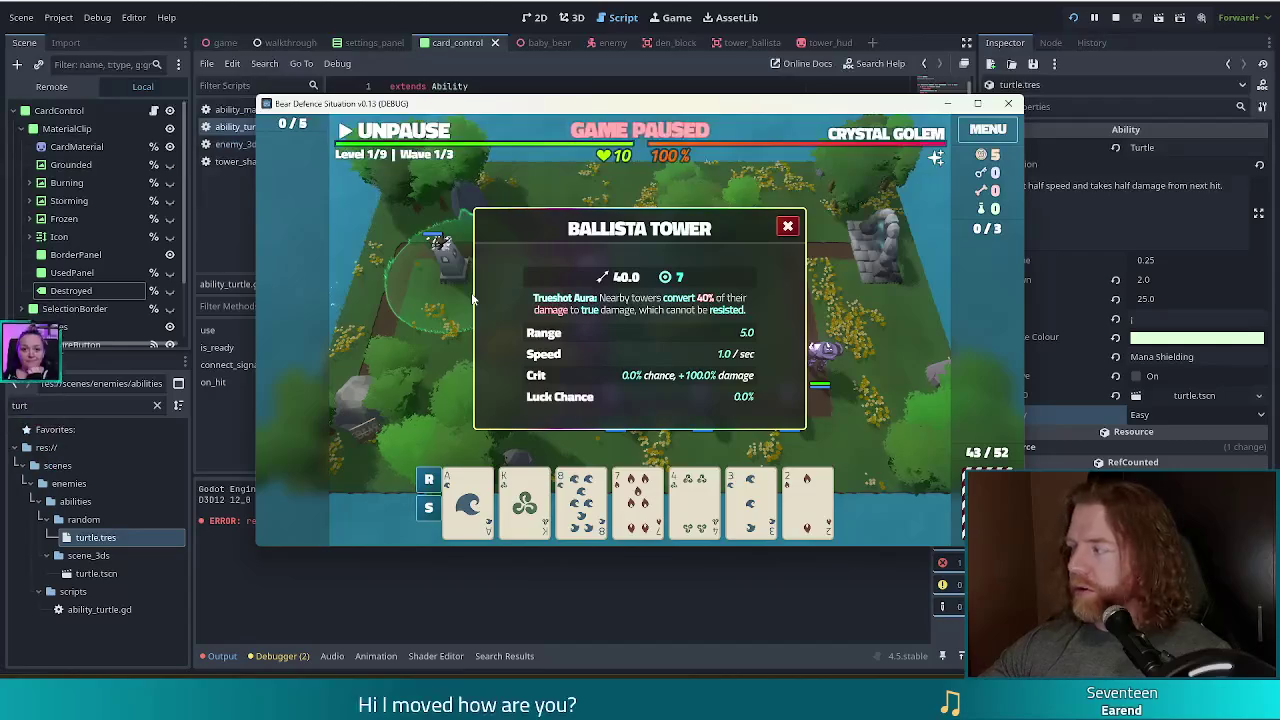
left_click(787, 226)
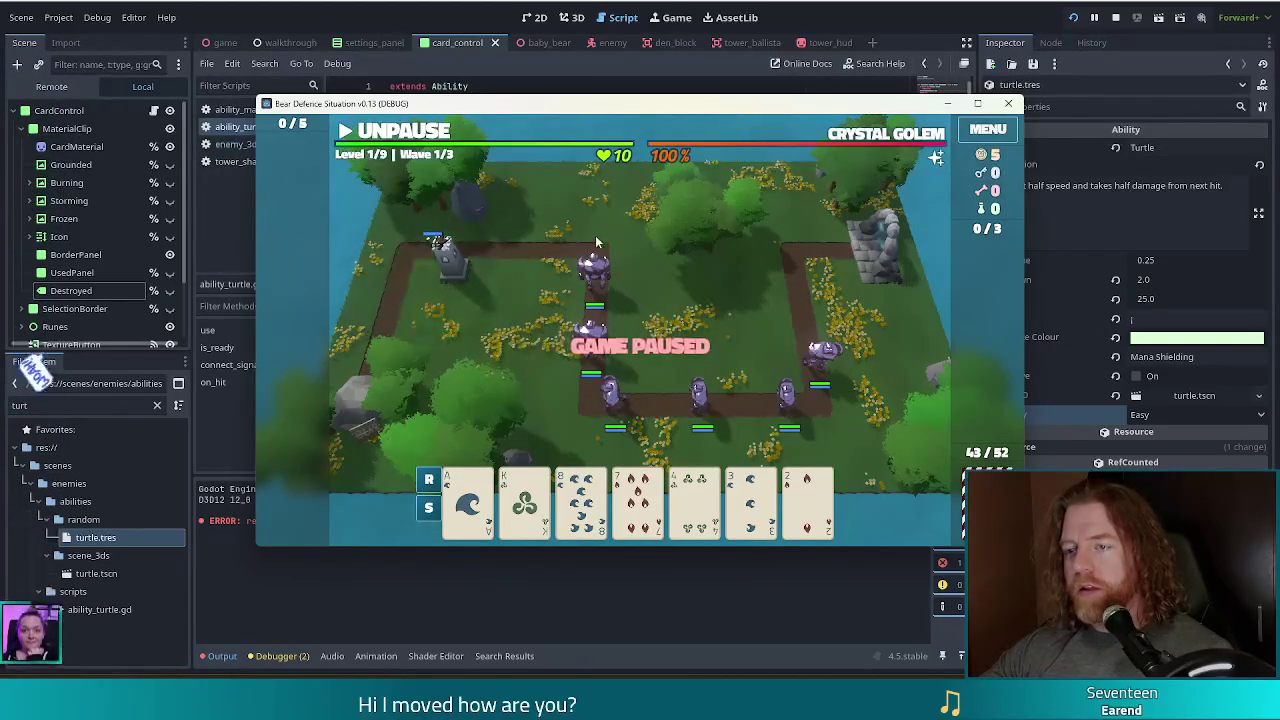
left_click(358, 131)
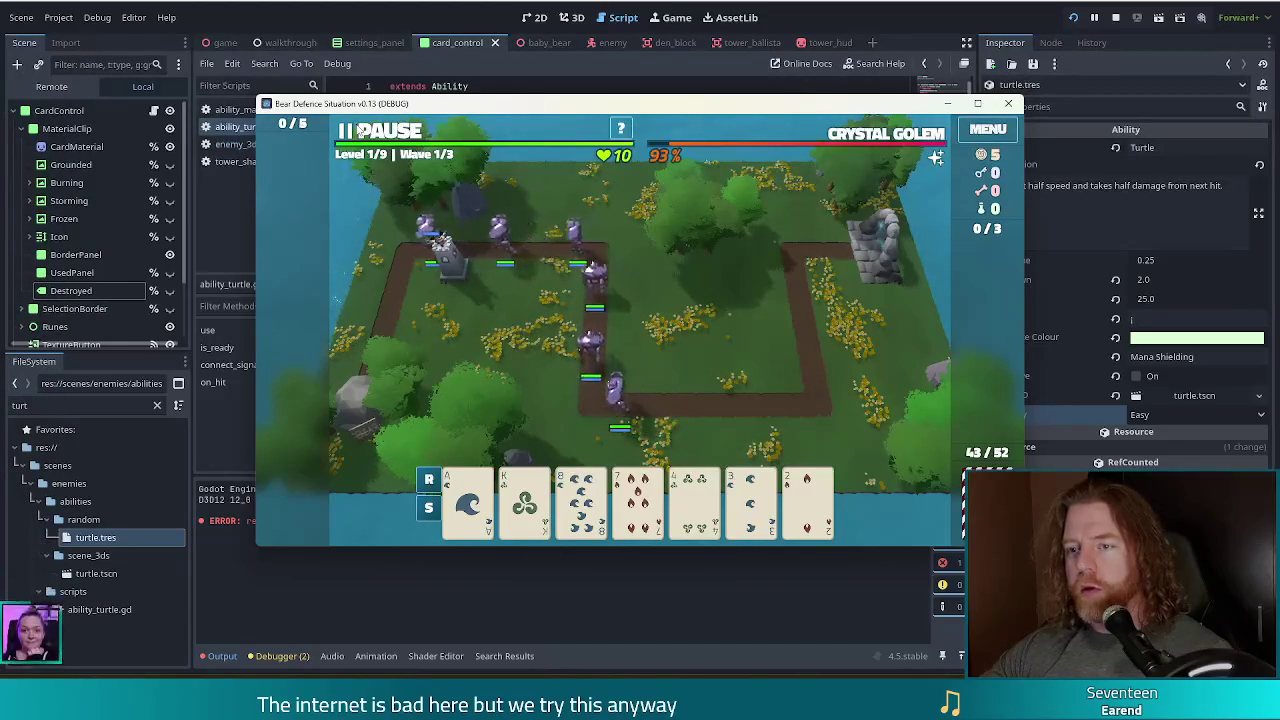
Pause the game mid-wave, look over is_ready in the editor, then return to the paused game.
left_click(358, 131)
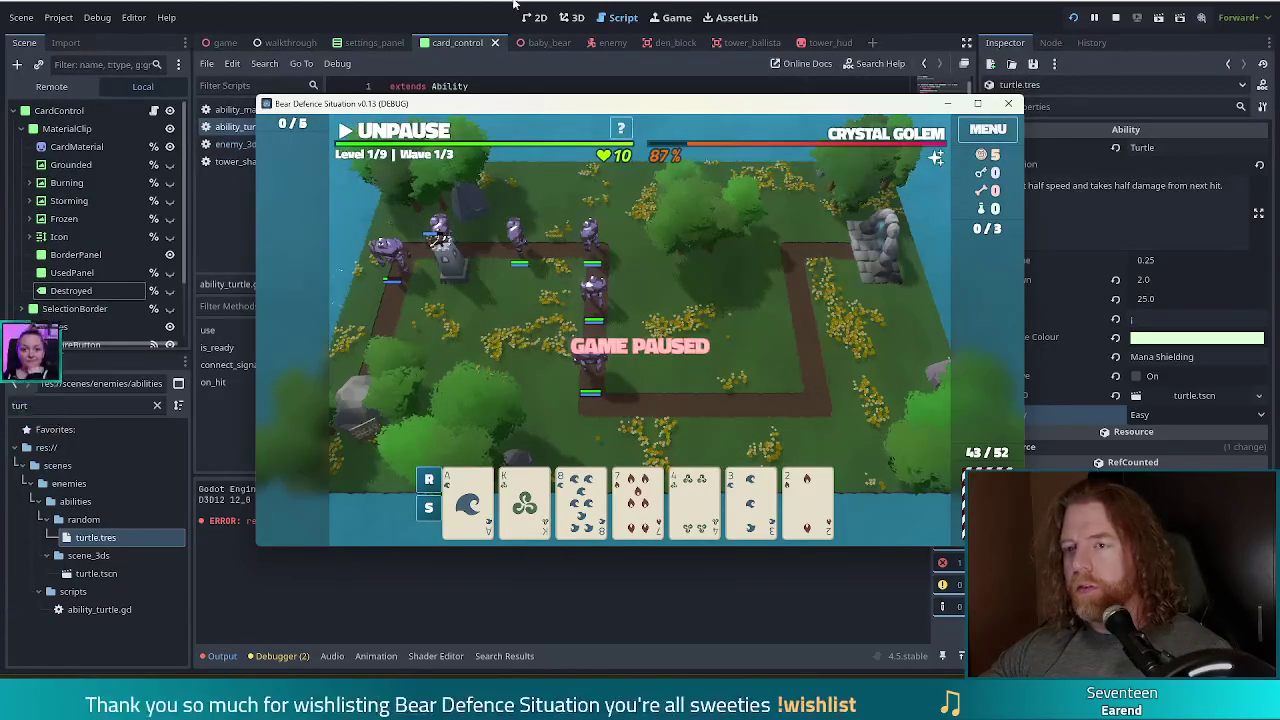
left_click(437, 14)
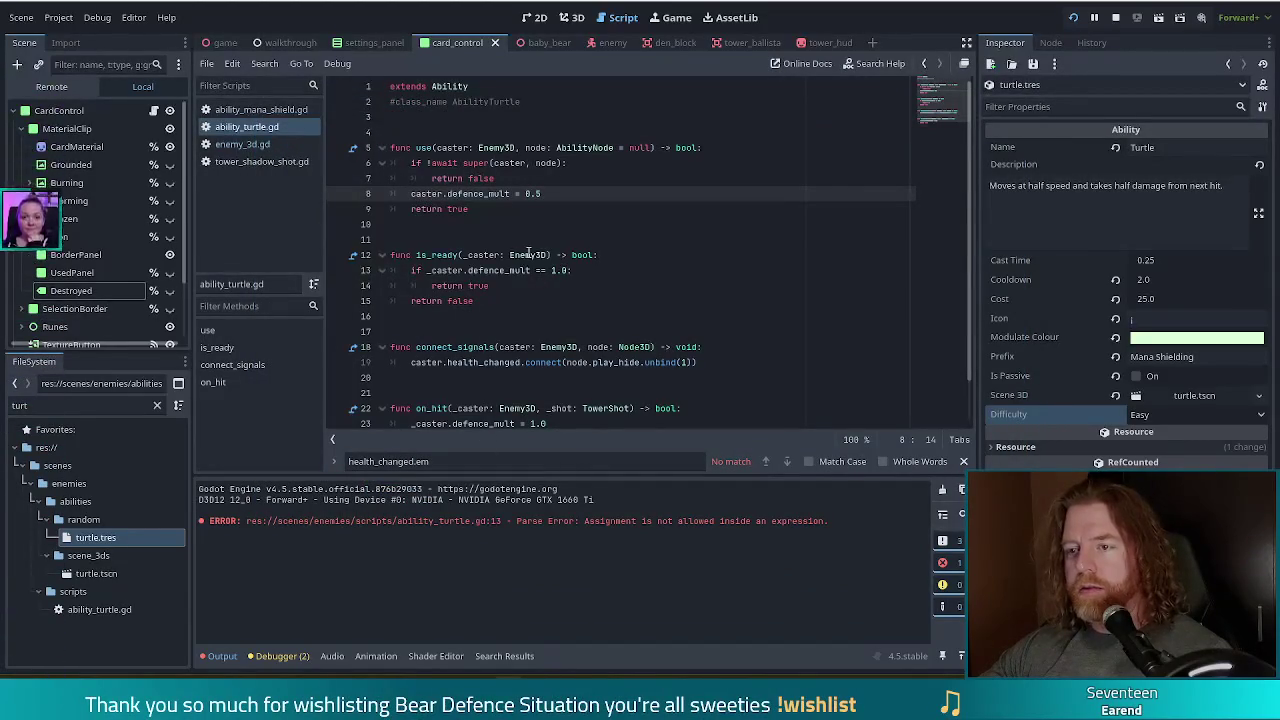
mouse_move(438, 256)
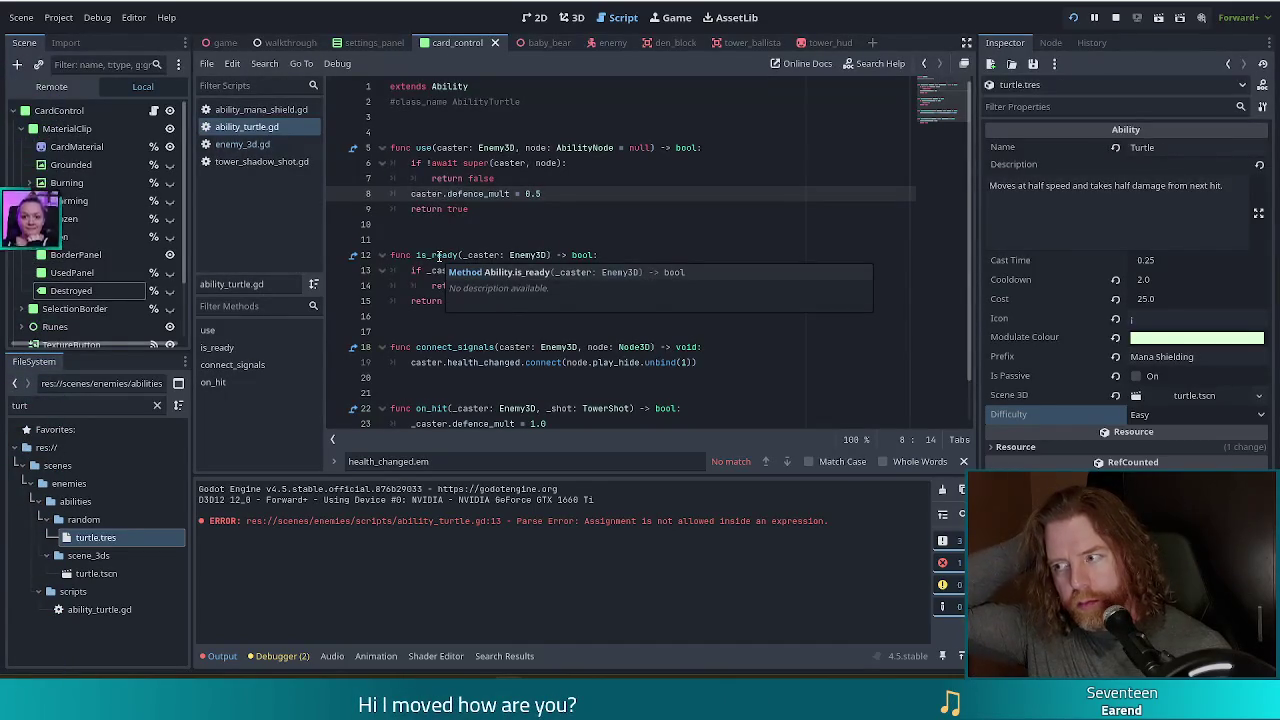
key("alt+Tab")
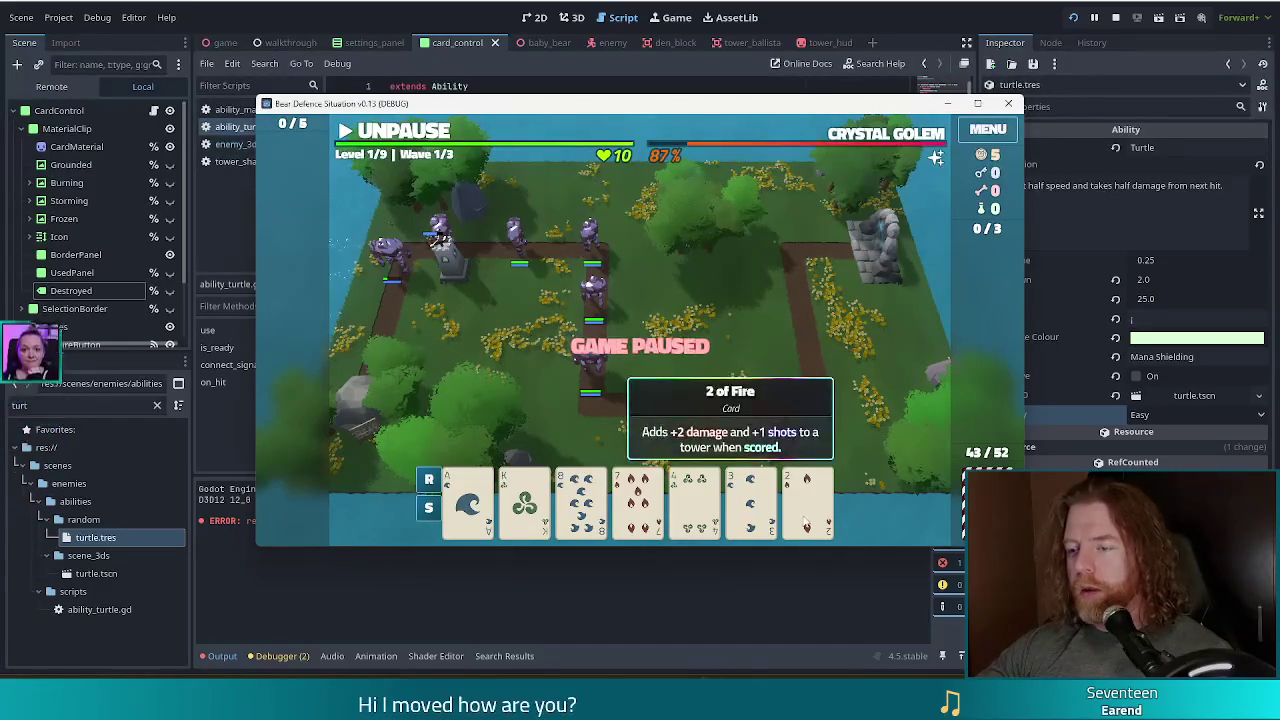
Discard several cards to draw a replacement hand.
left_click(806, 505)
left_click(689, 428)
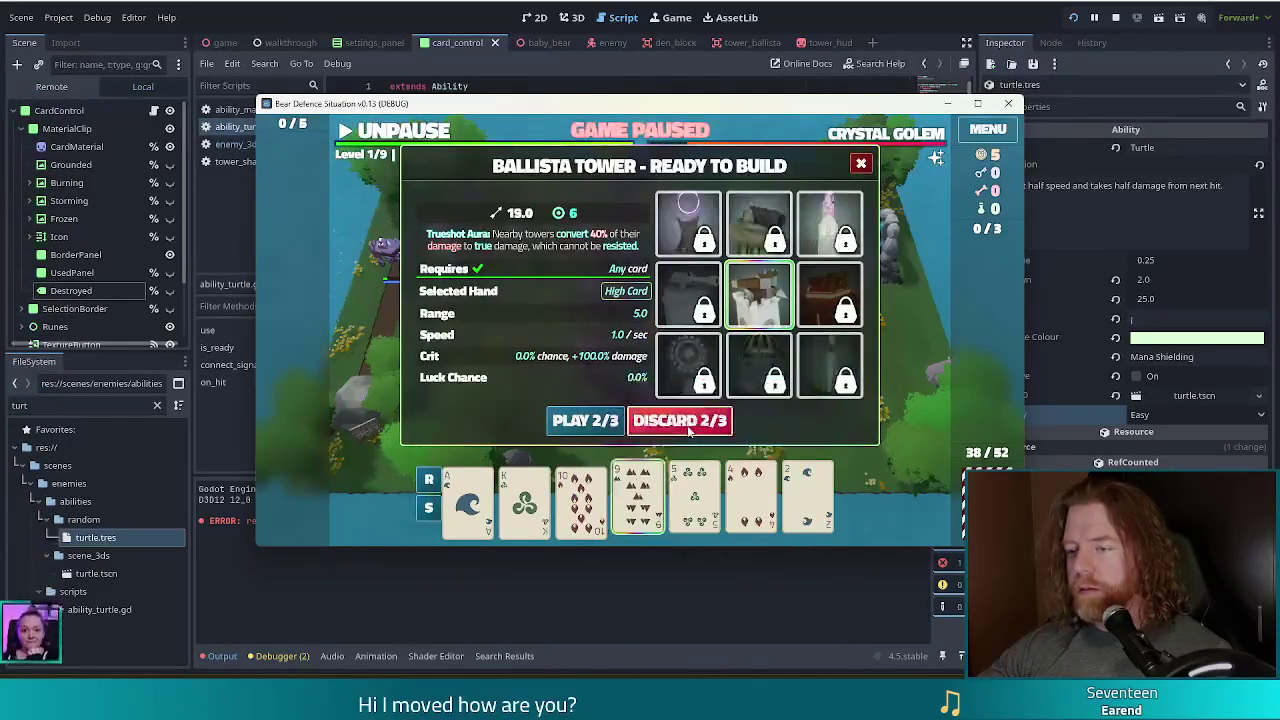
left_click(689, 428)
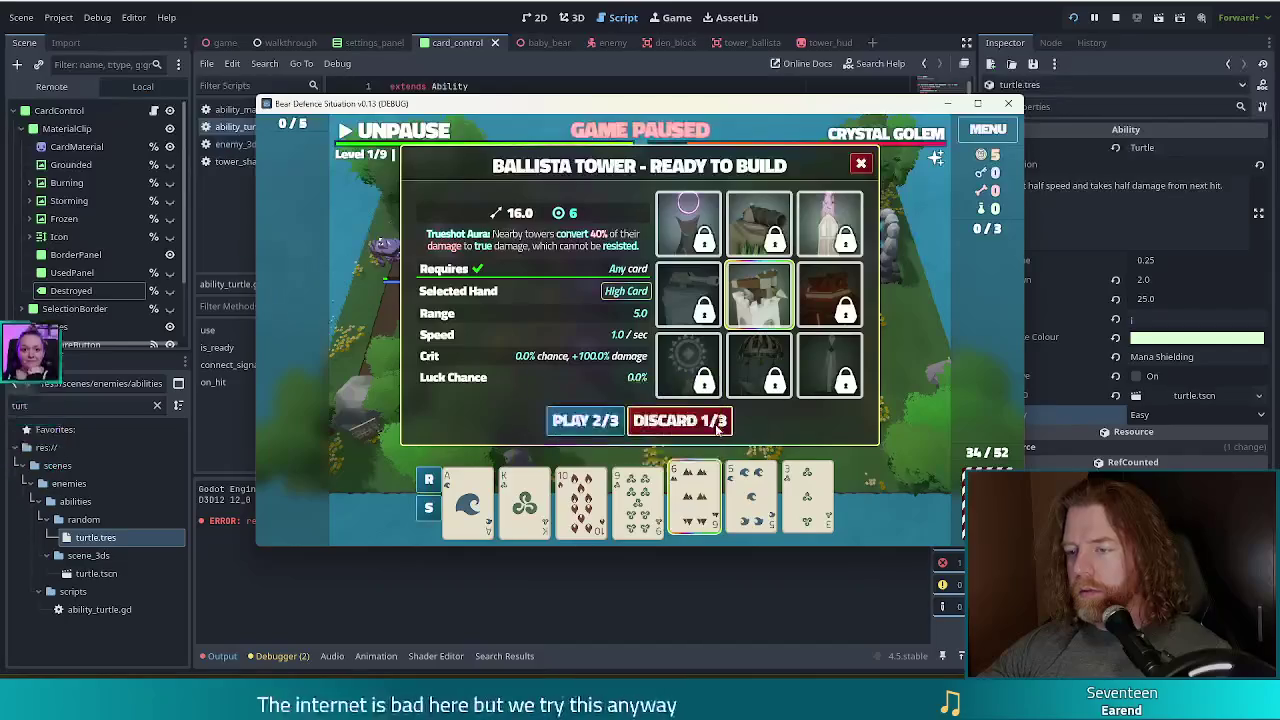
left_click(718, 432)
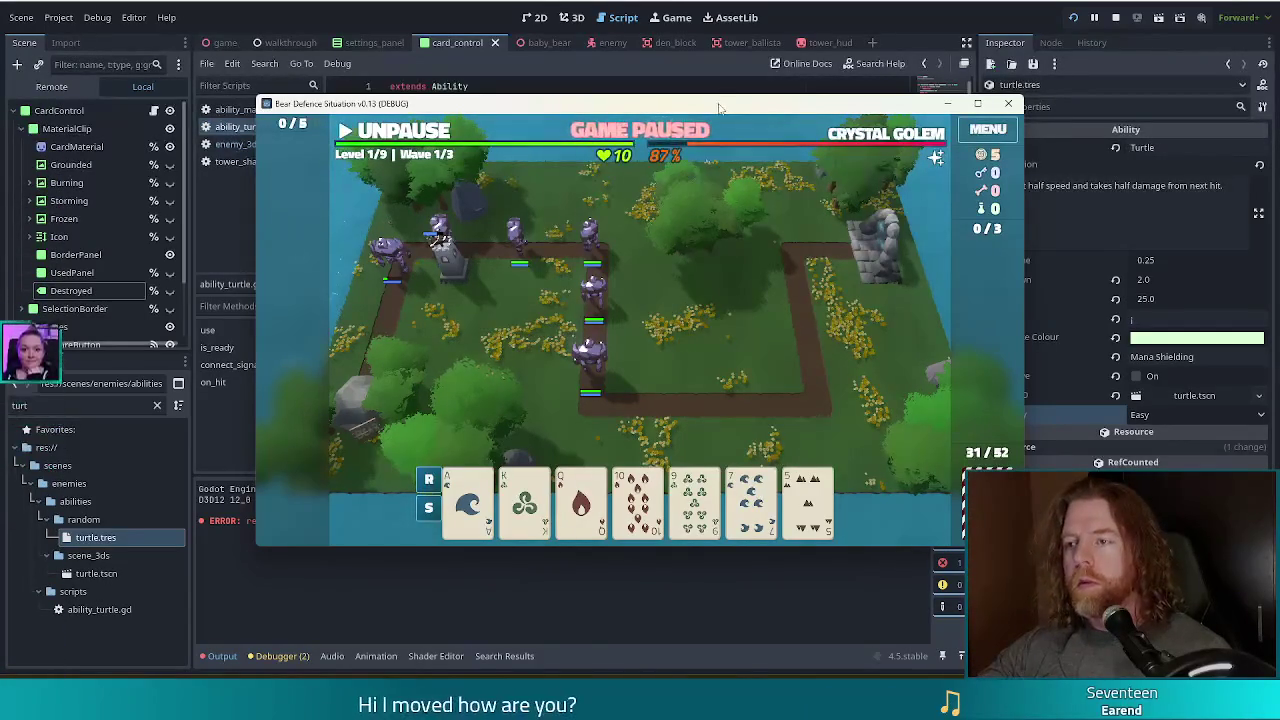
Run set_enemy golem_crystal in the debug console, play out the wave, and close the game.
key("quoteleft")
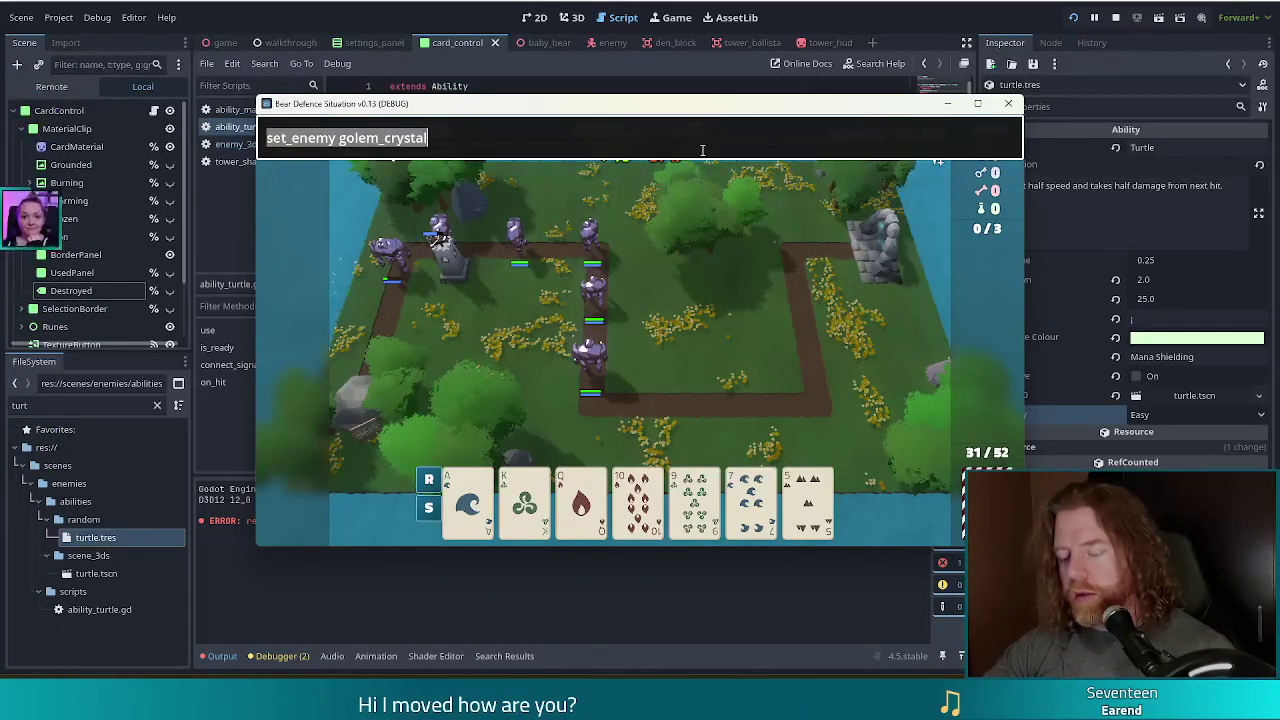
key("Return")
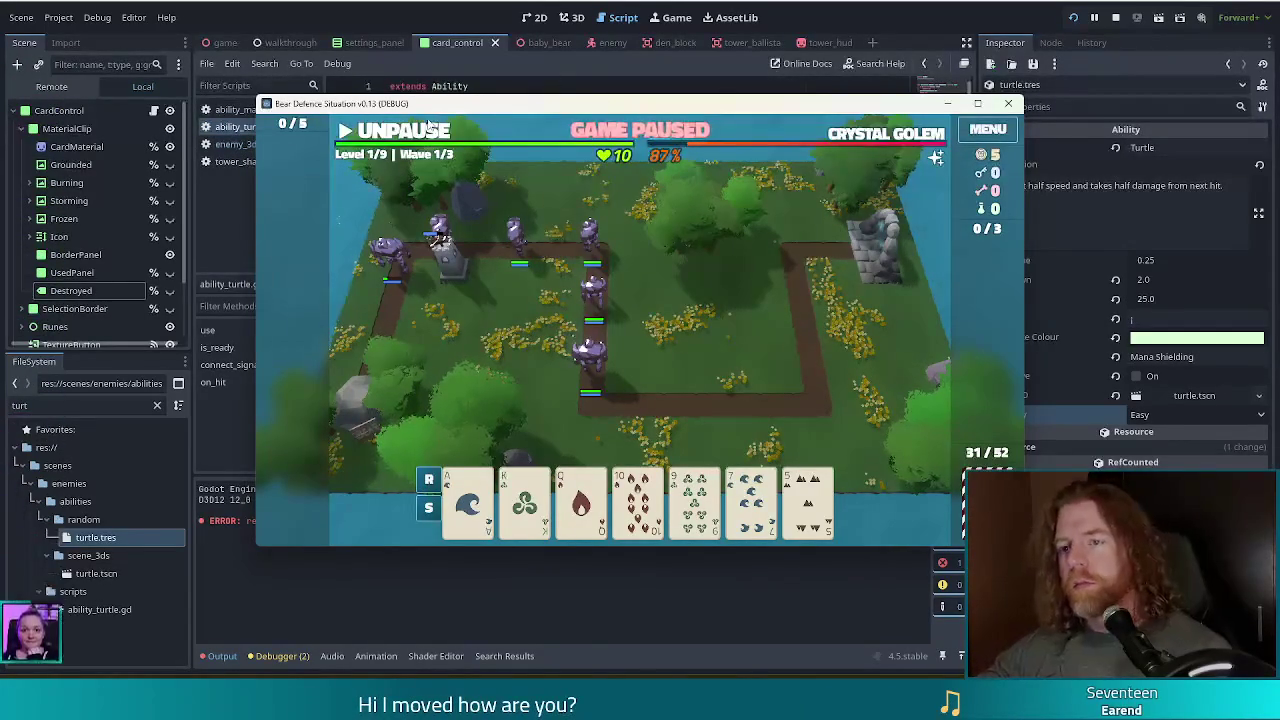
left_click(430, 126)
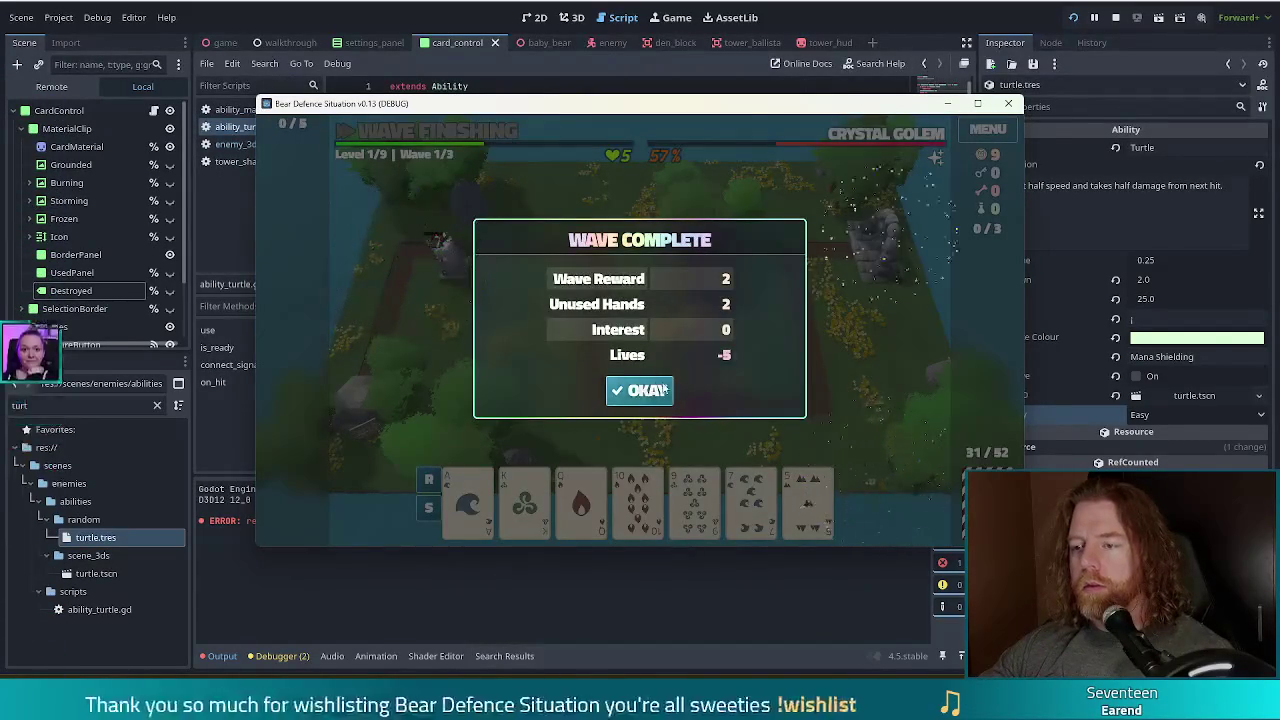
left_click(664, 391)
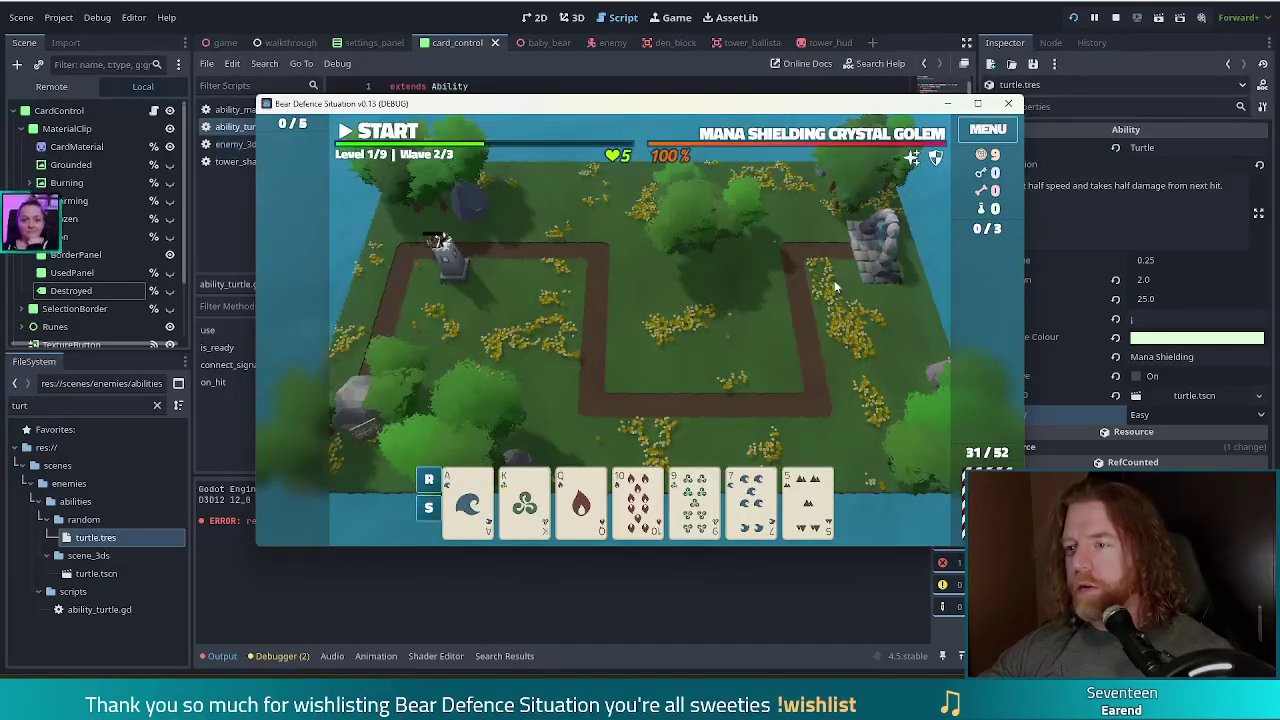
mouse_move(843, 140)
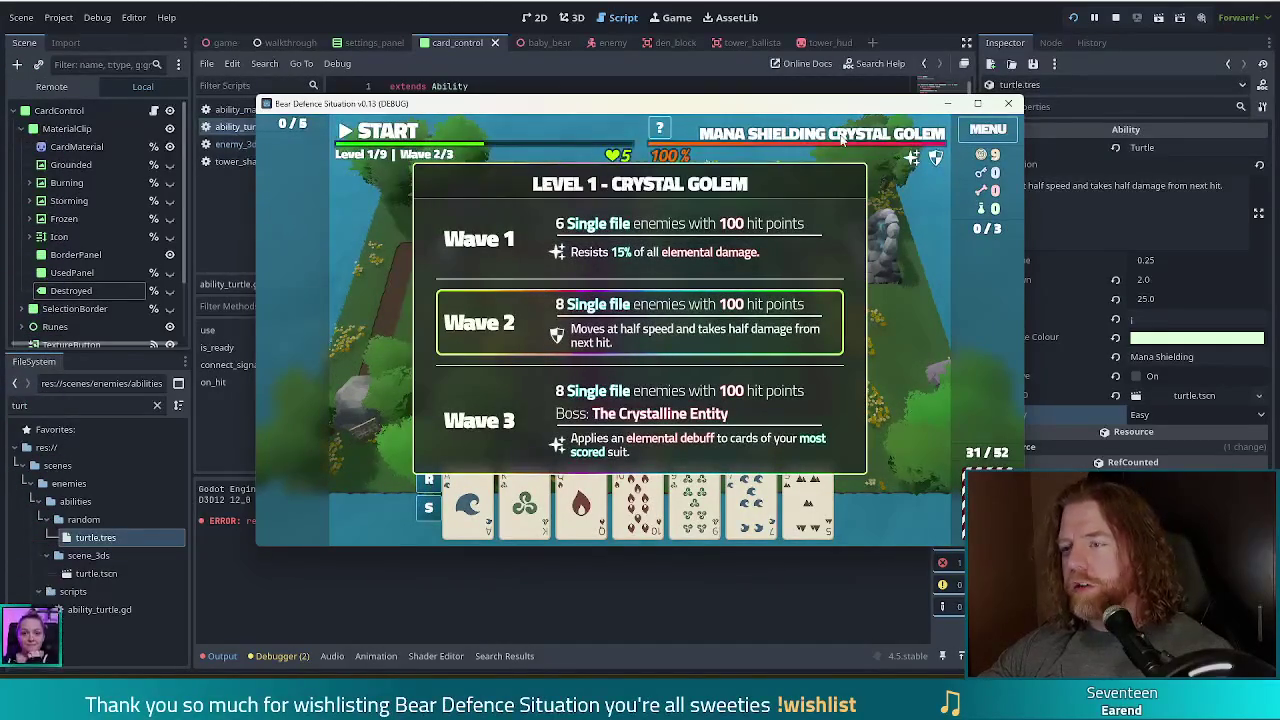
left_click(1008, 103)
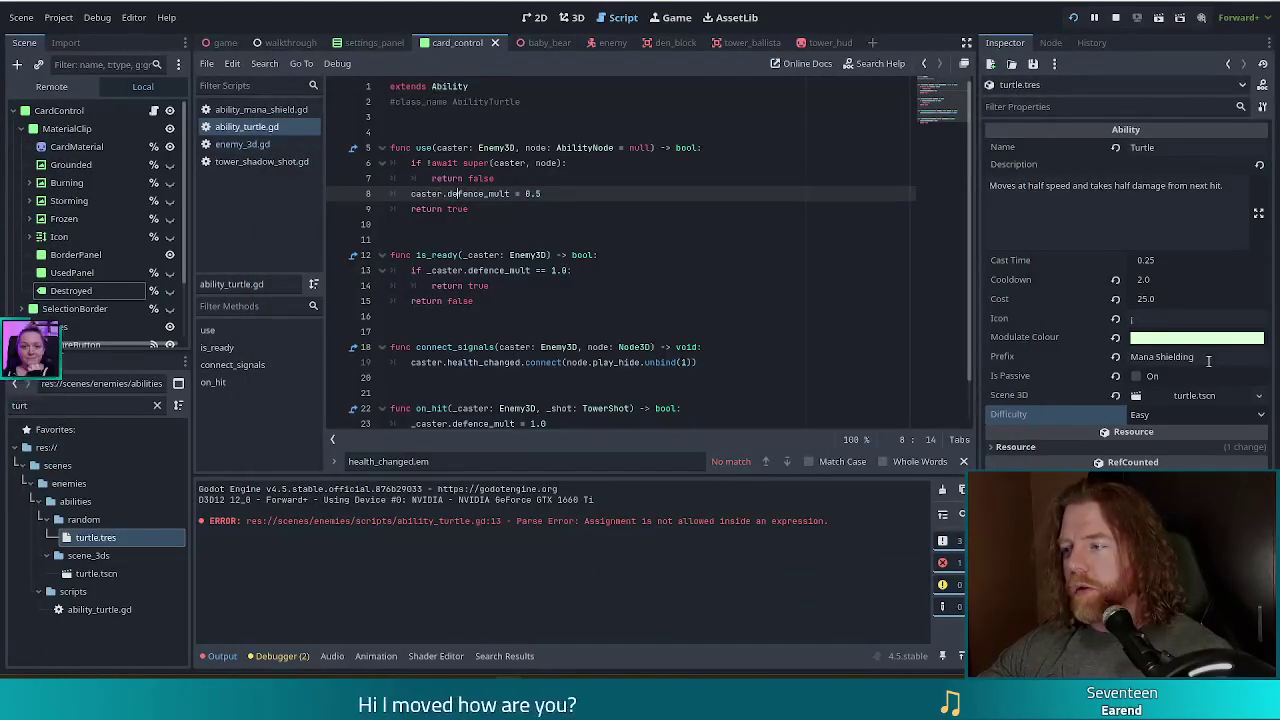
Change the prefix to 'Turtling', relaunch the game, and discard the 9 of Wind.
type("Turtl")
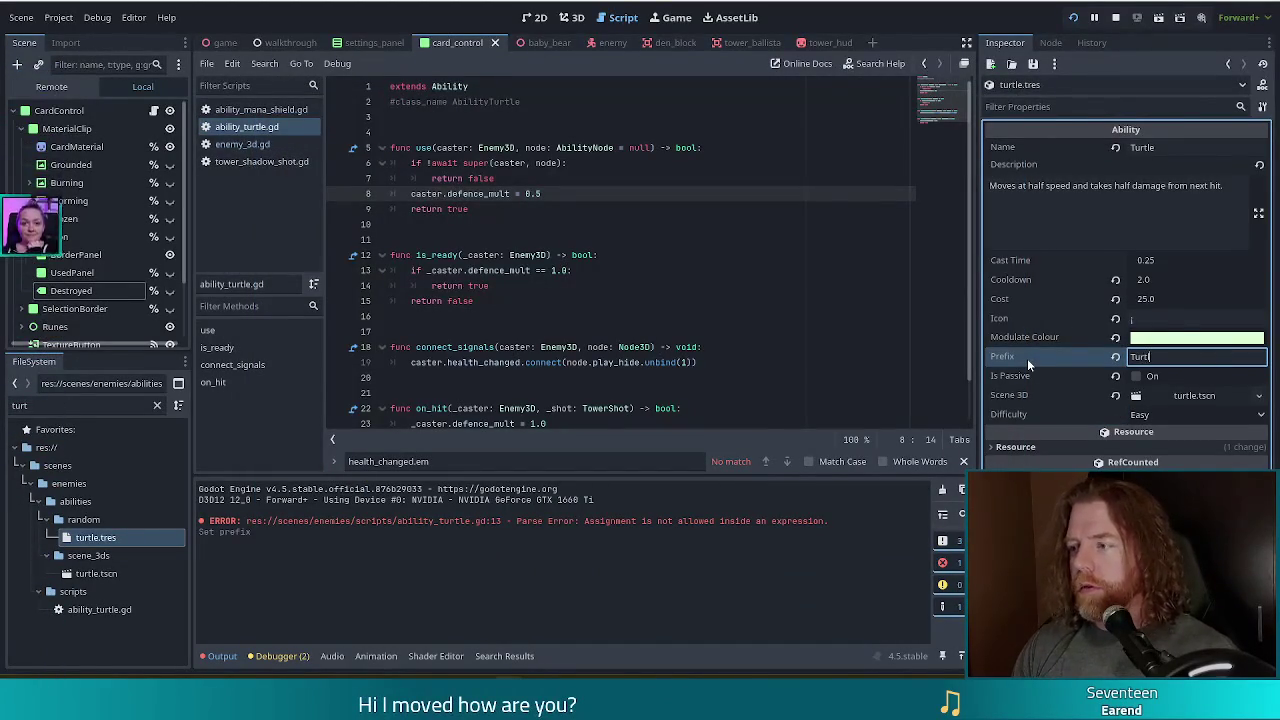
type("ing")
key("F5")
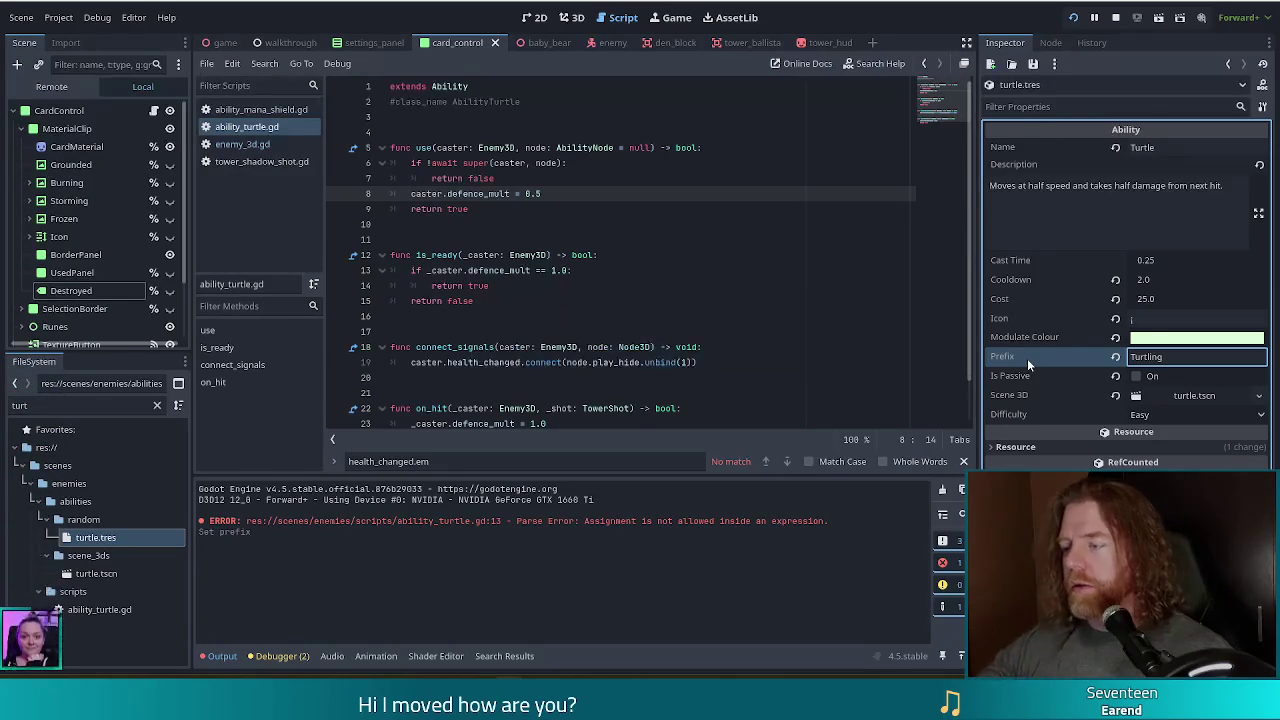
left_click(751, 500)
left_click(700, 500)
left_click(703, 420)
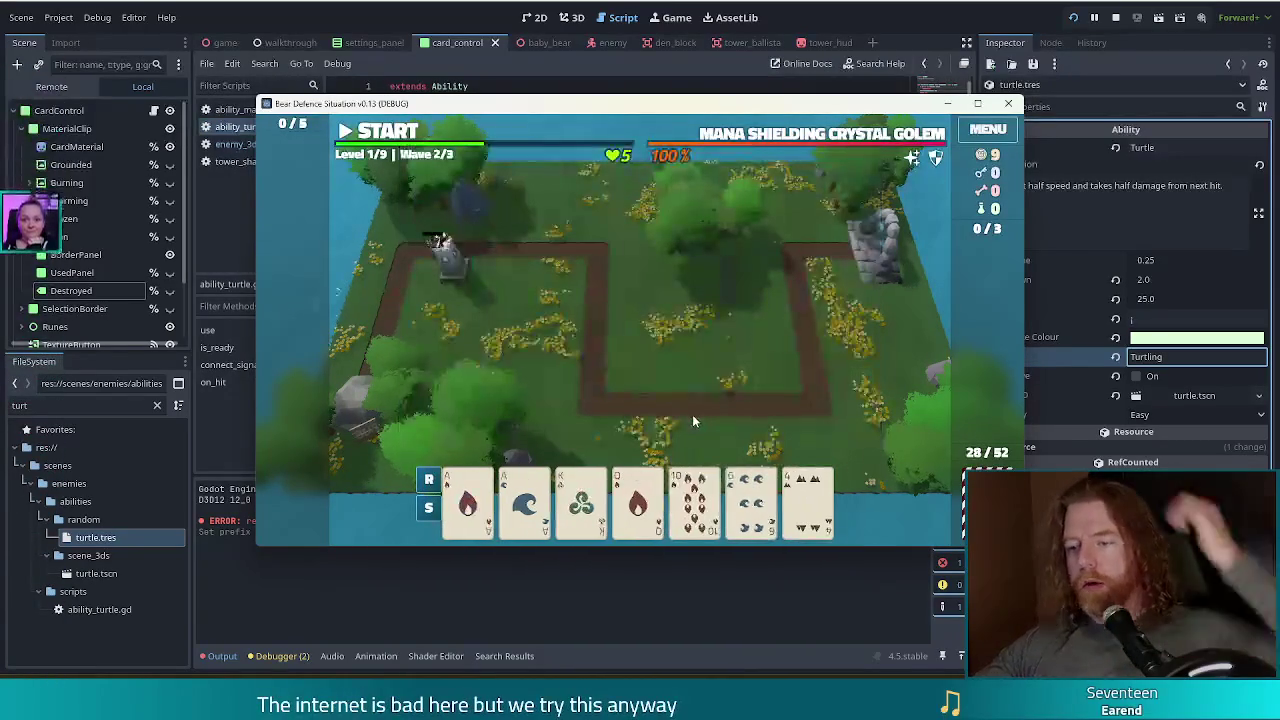
Discard the 6 and 4, then the 8 and 3, for new cards.
left_click(743, 496)
left_click(808, 500)
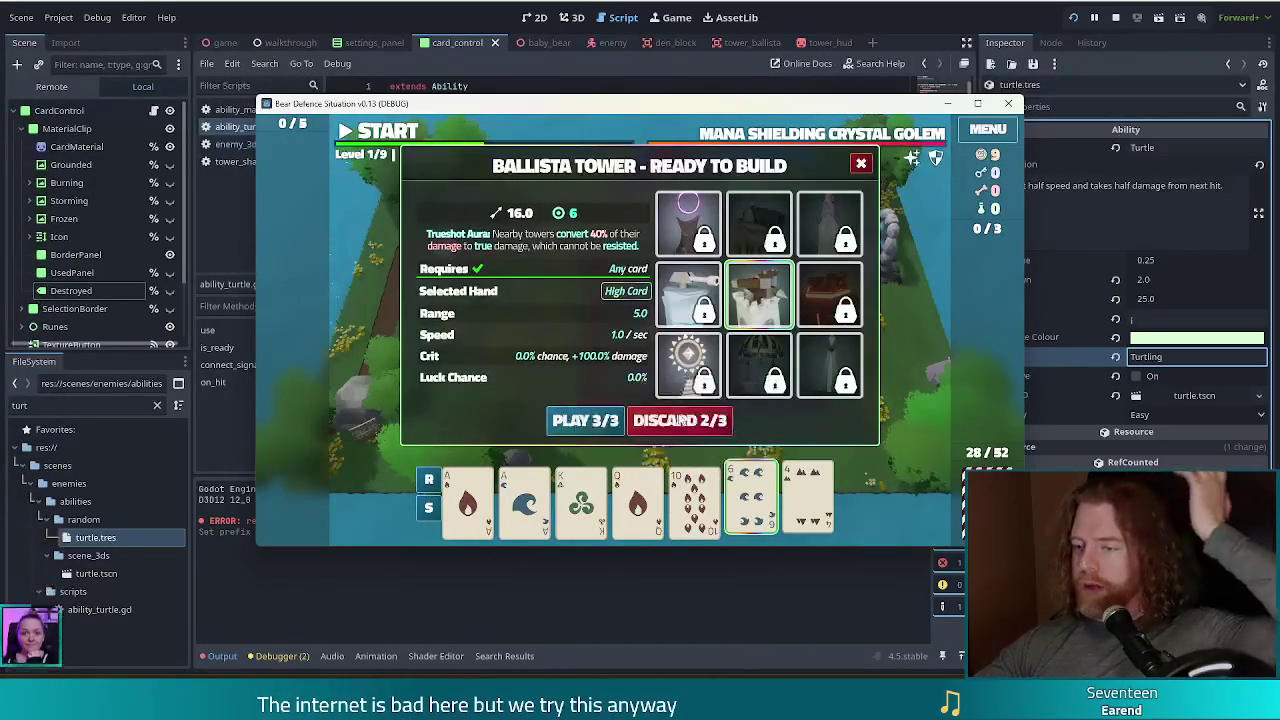
left_click(751, 420)
left_click(808, 500)
left_click(751, 500)
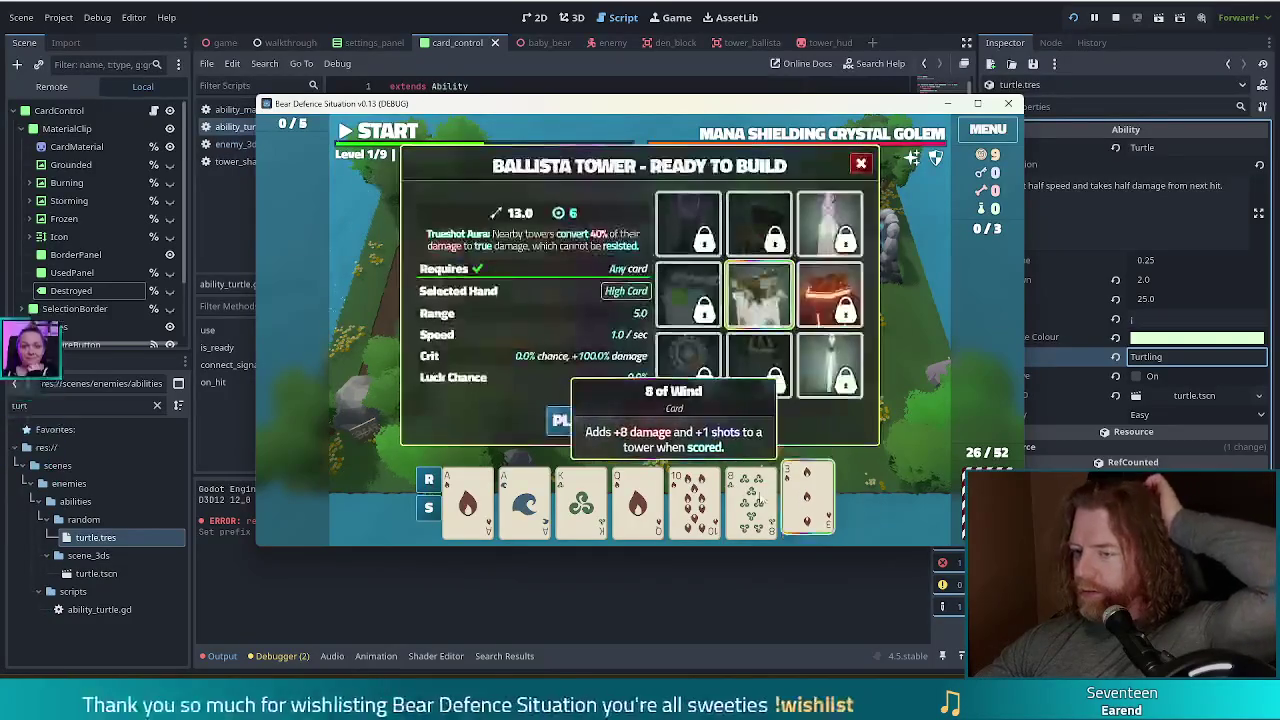
left_click(689, 424)
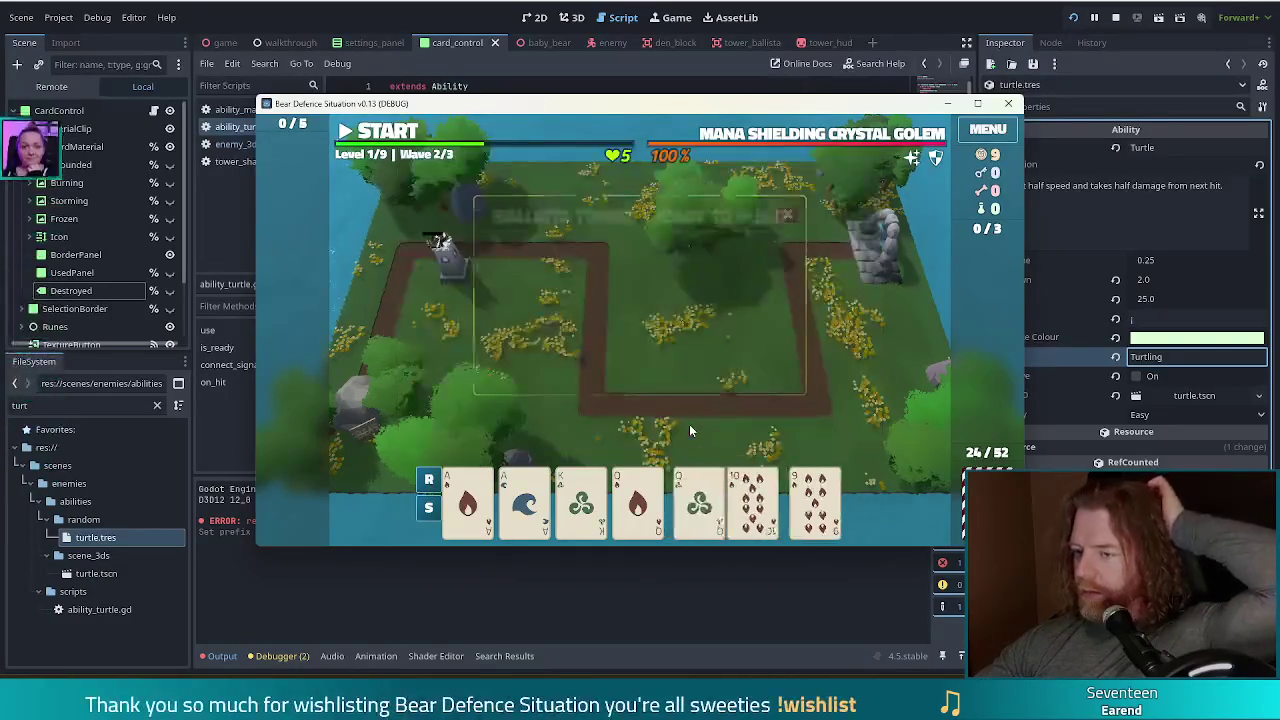
Play Queens-and-Aces two pair for a Ballista in the right bend, run wave 2, then leave.
left_click(638, 500)
left_click(695, 500)
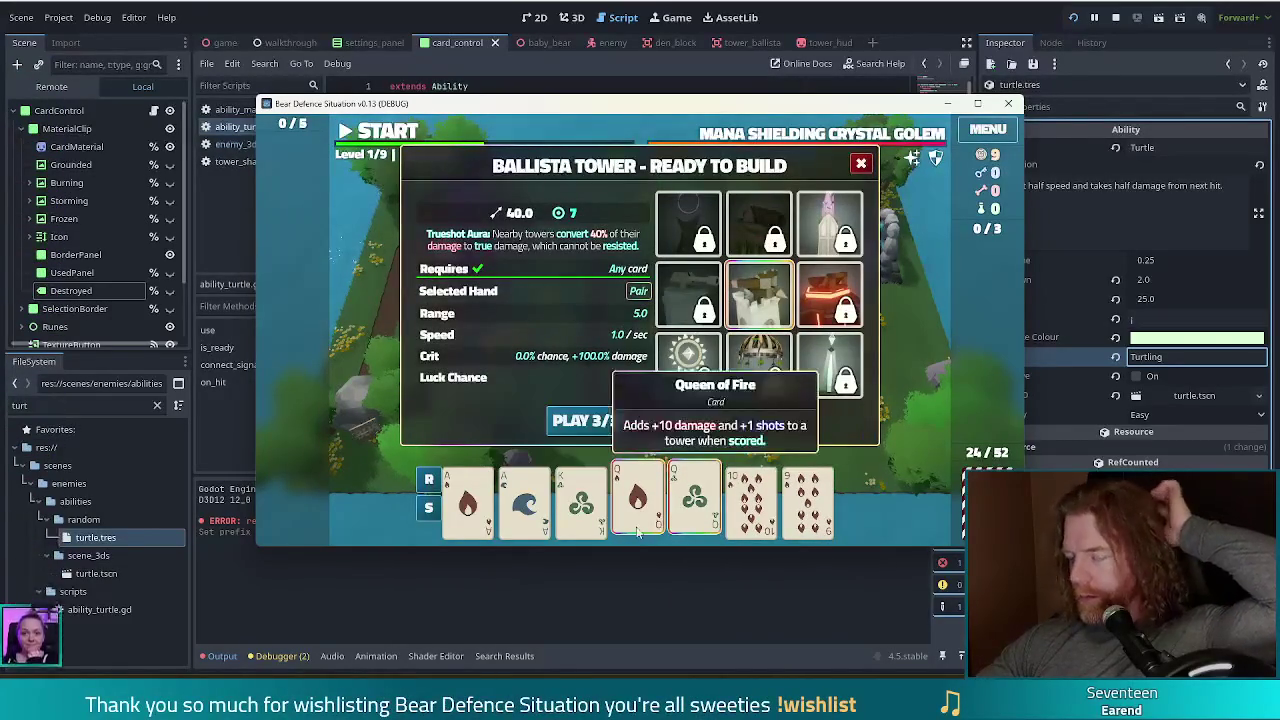
left_click(468, 500)
left_click(524, 500)
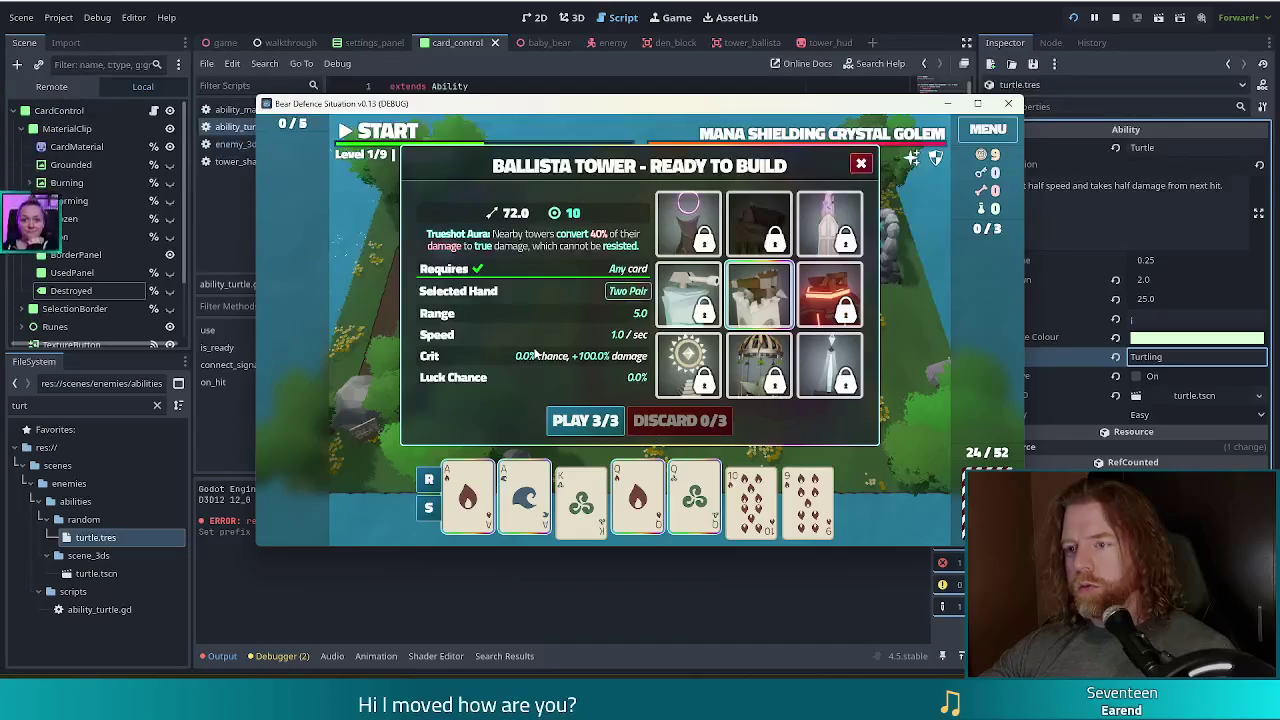
left_click(585, 420)
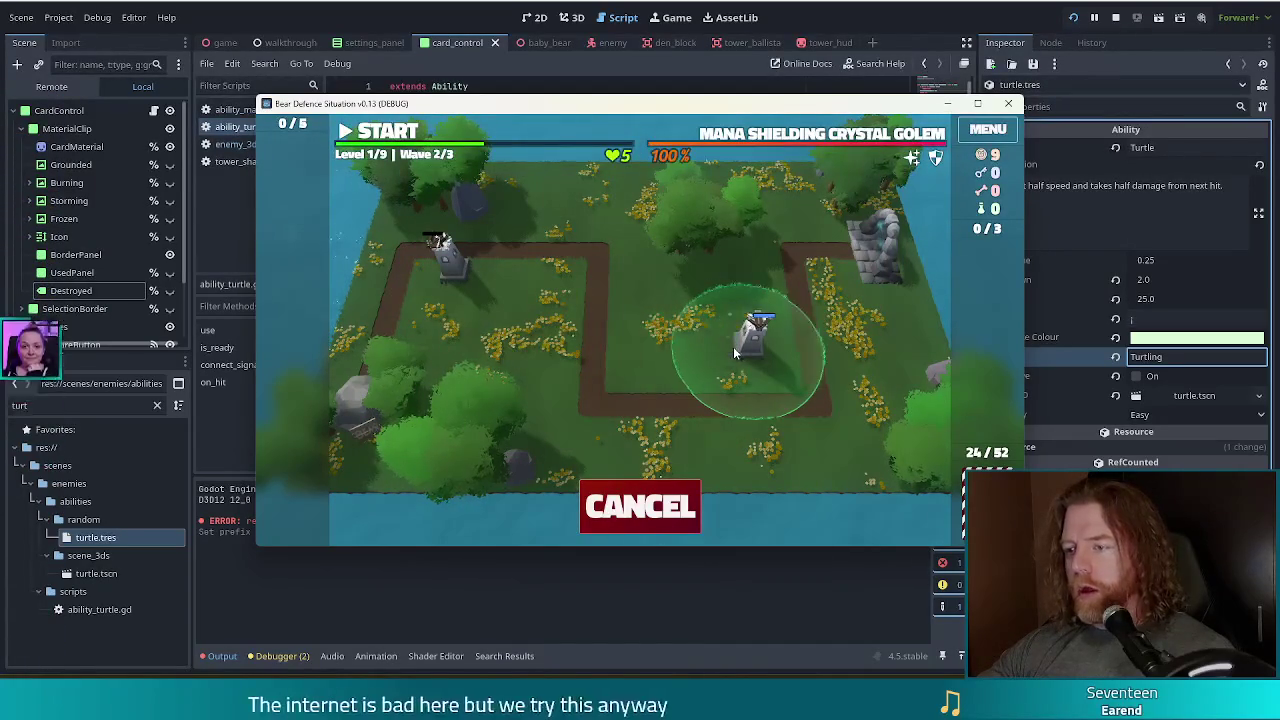
left_click(733, 346)
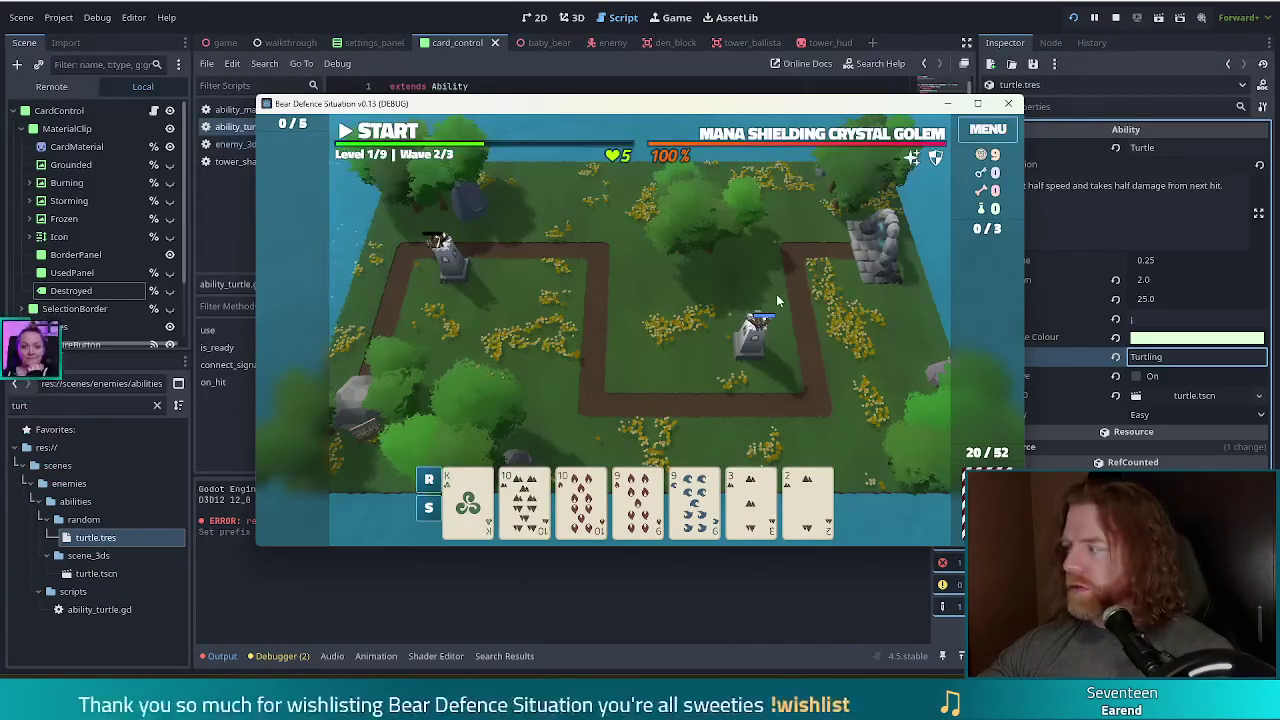
left_click(387, 136)
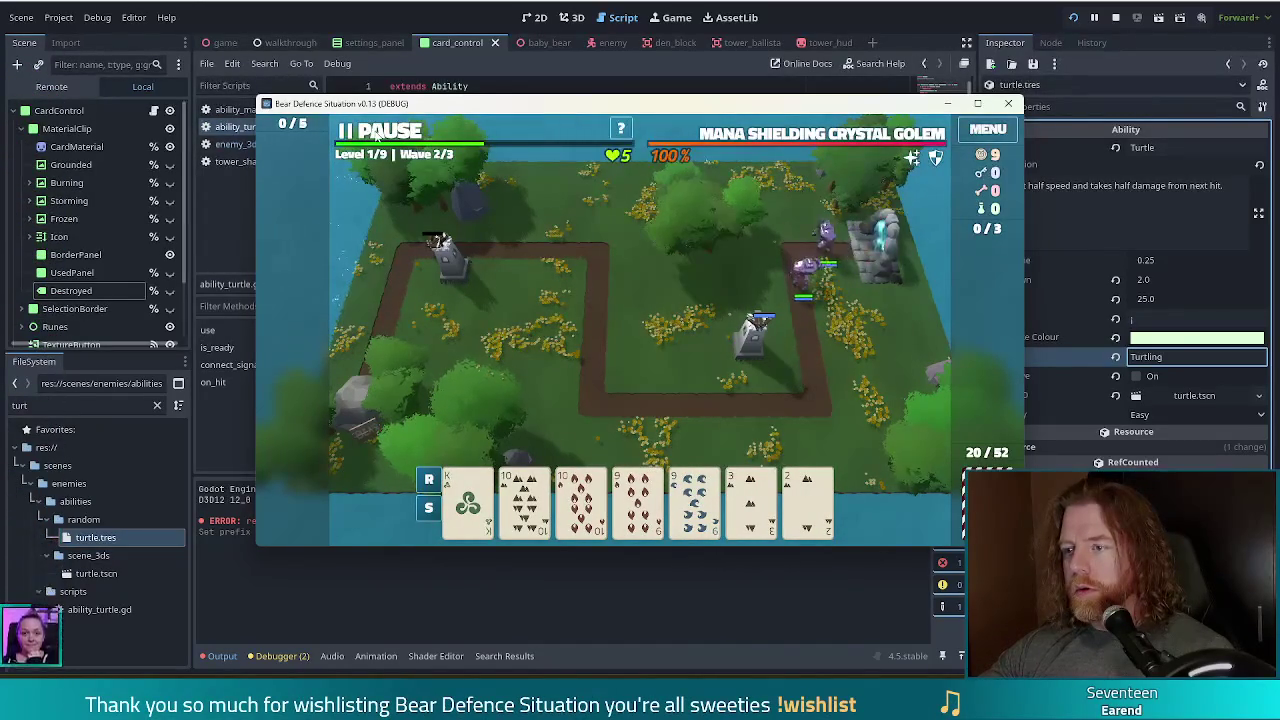
left_click(377, 137)
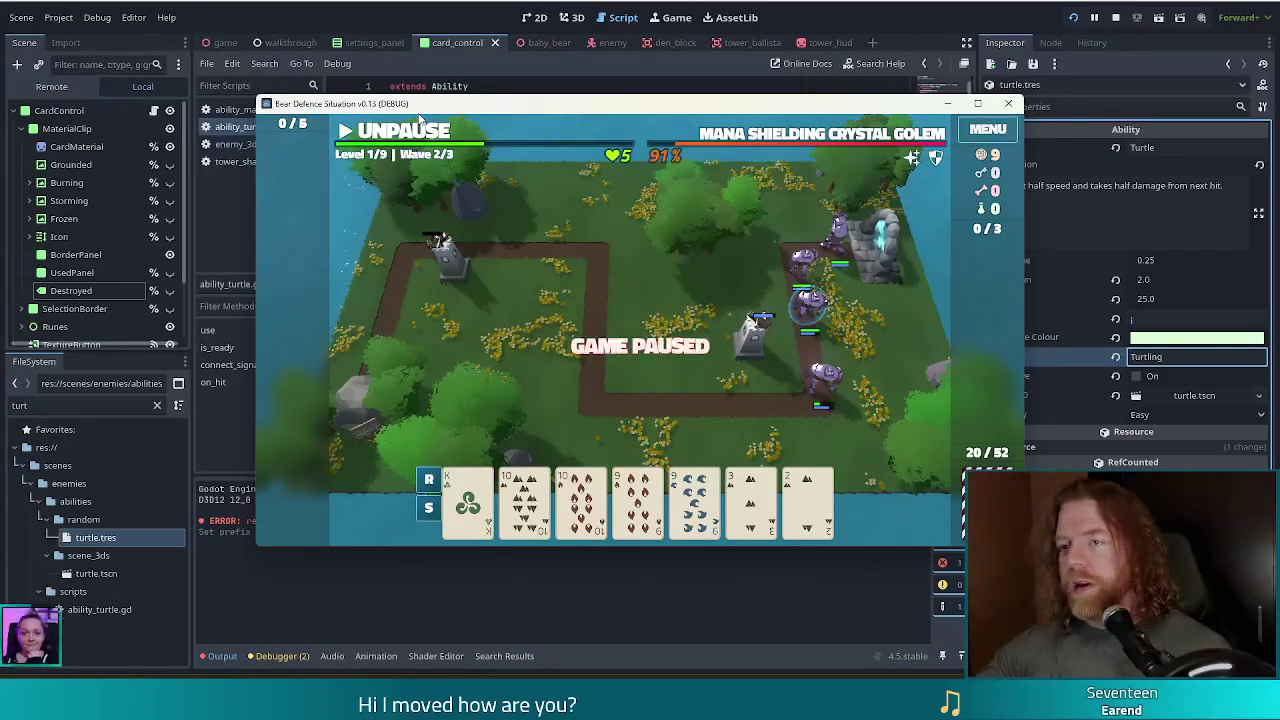
key("alt+Tab")
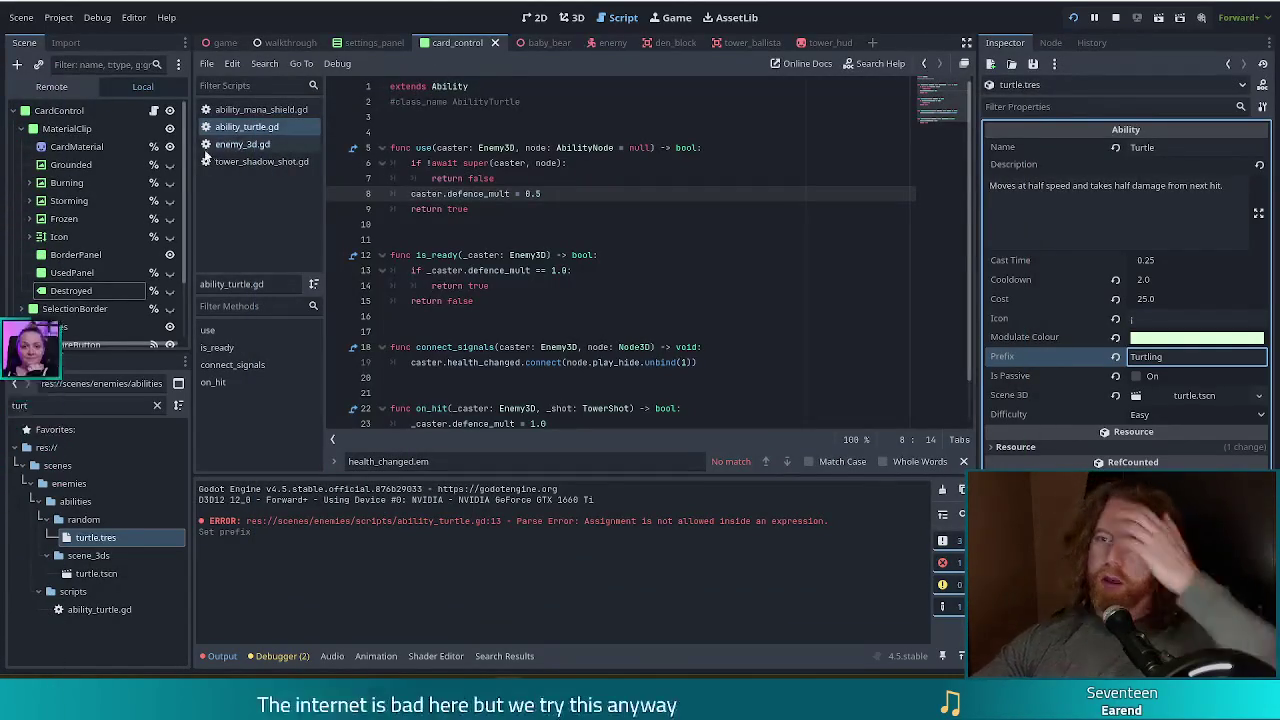
In enemy_3d.gd's receive_hit, append * defence_mult to the line 449 damage formula and relaunch.
left_click(236, 145)
left_click(222, 399)
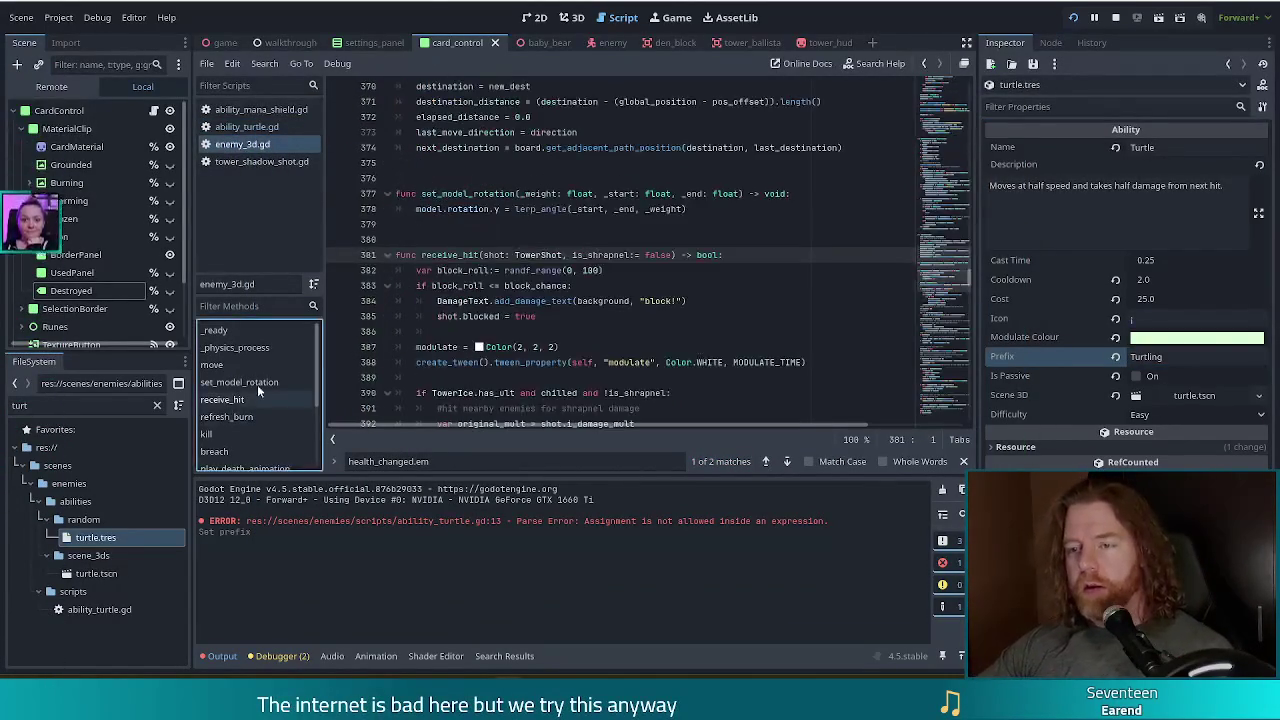
left_click(536, 286)
key("ctrl+f")
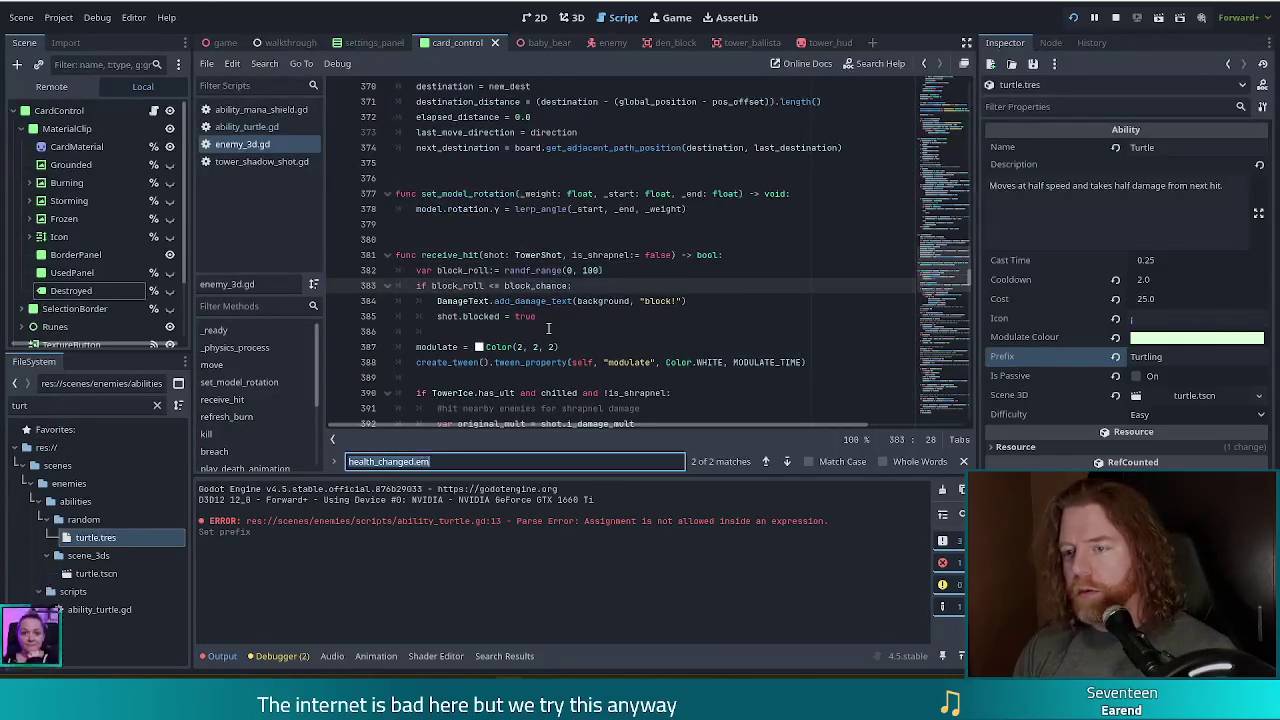
type("damage =")
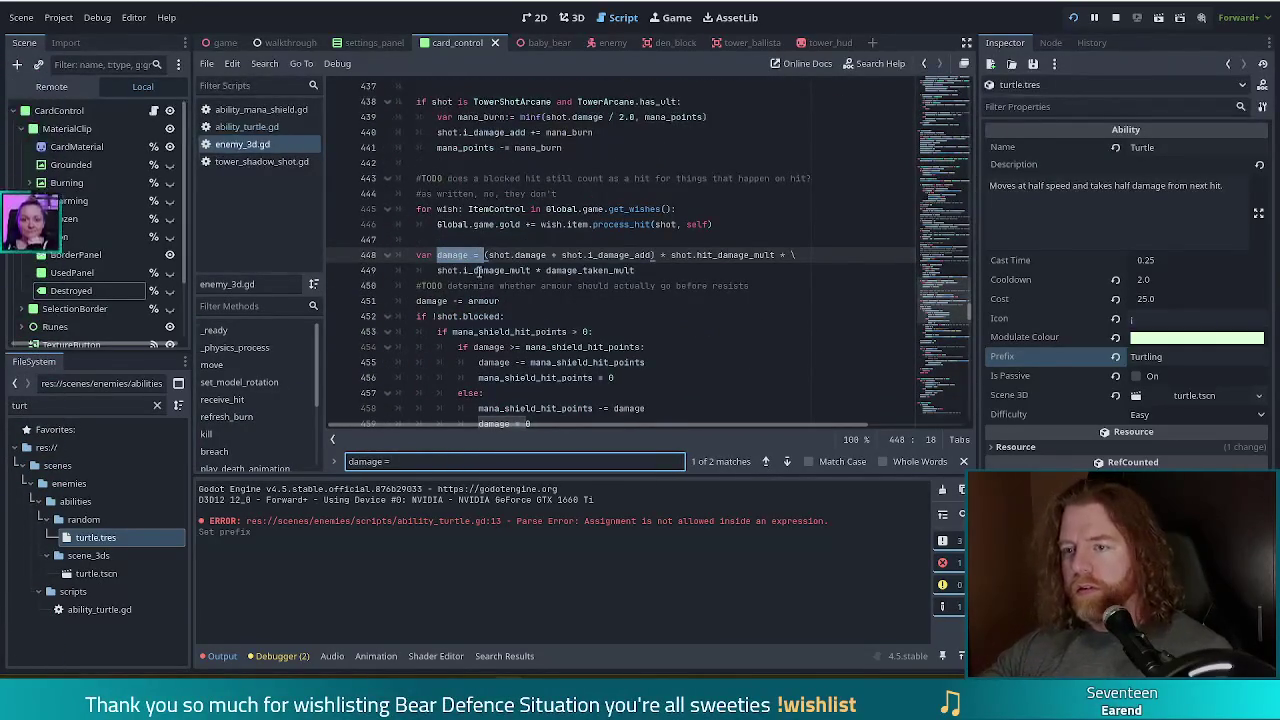
left_click(800, 256)
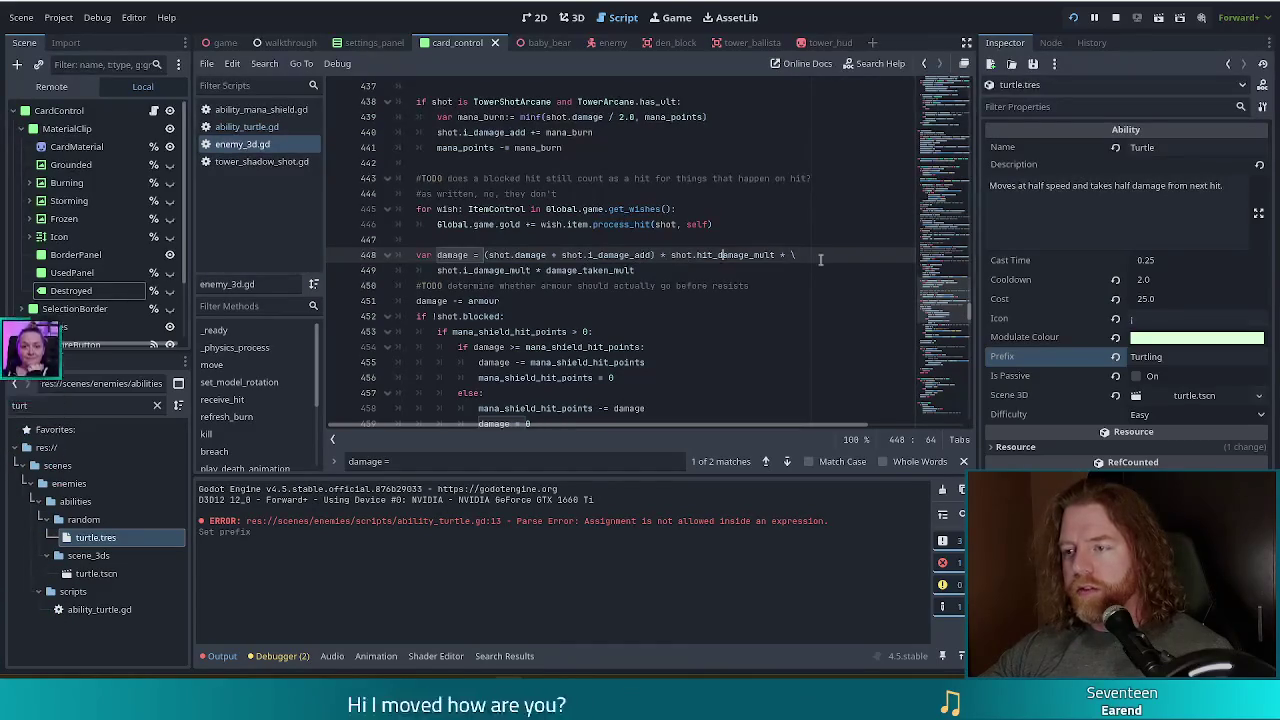
left_click(564, 270)
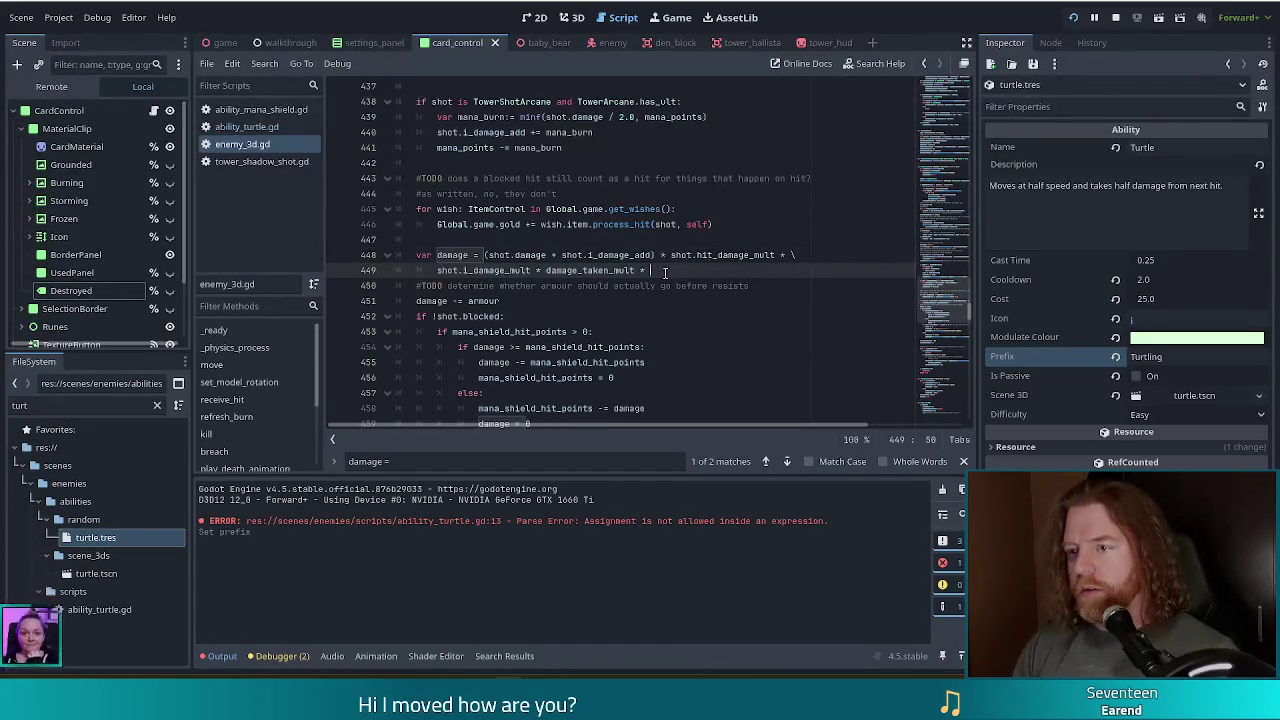
type("defen")
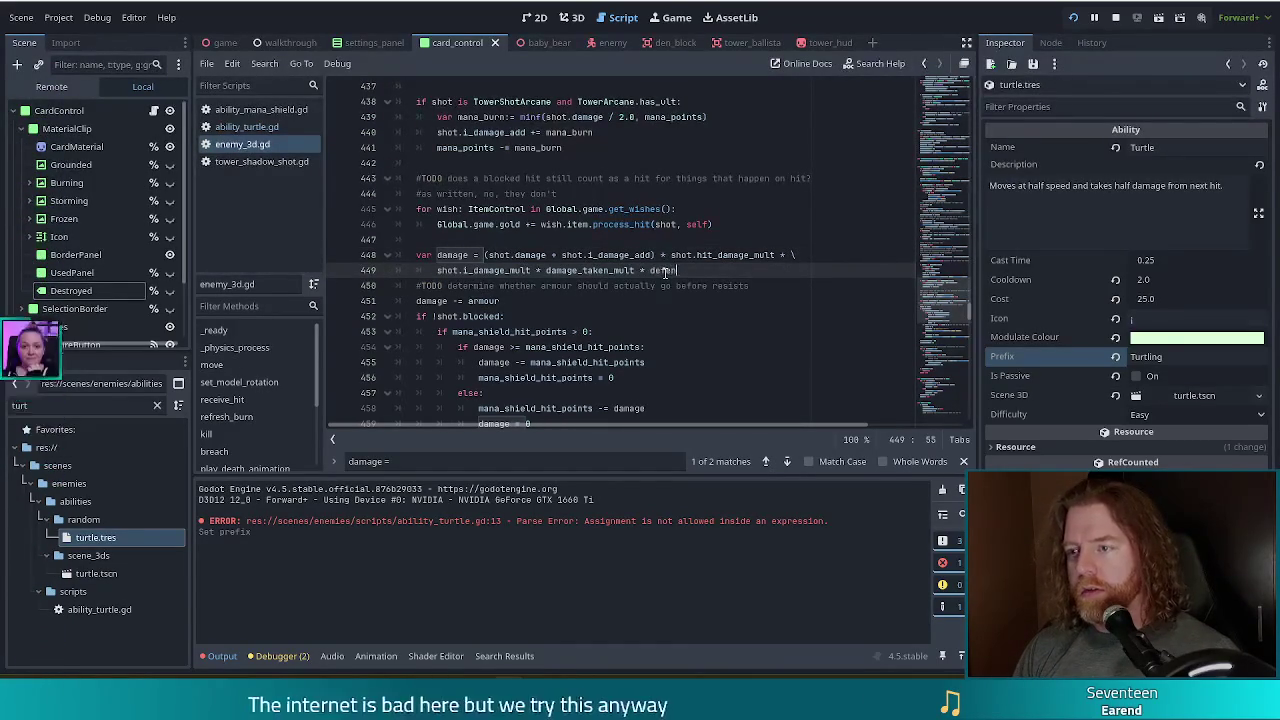
key("Return")
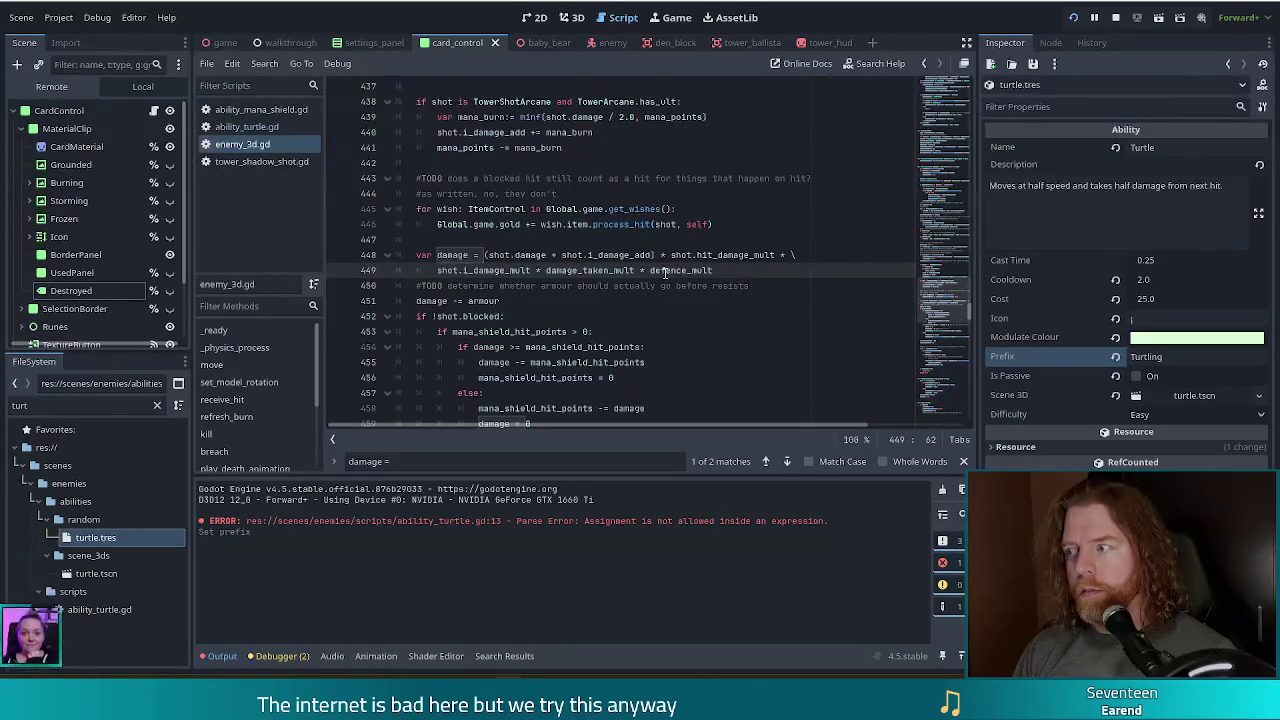
key("F5")
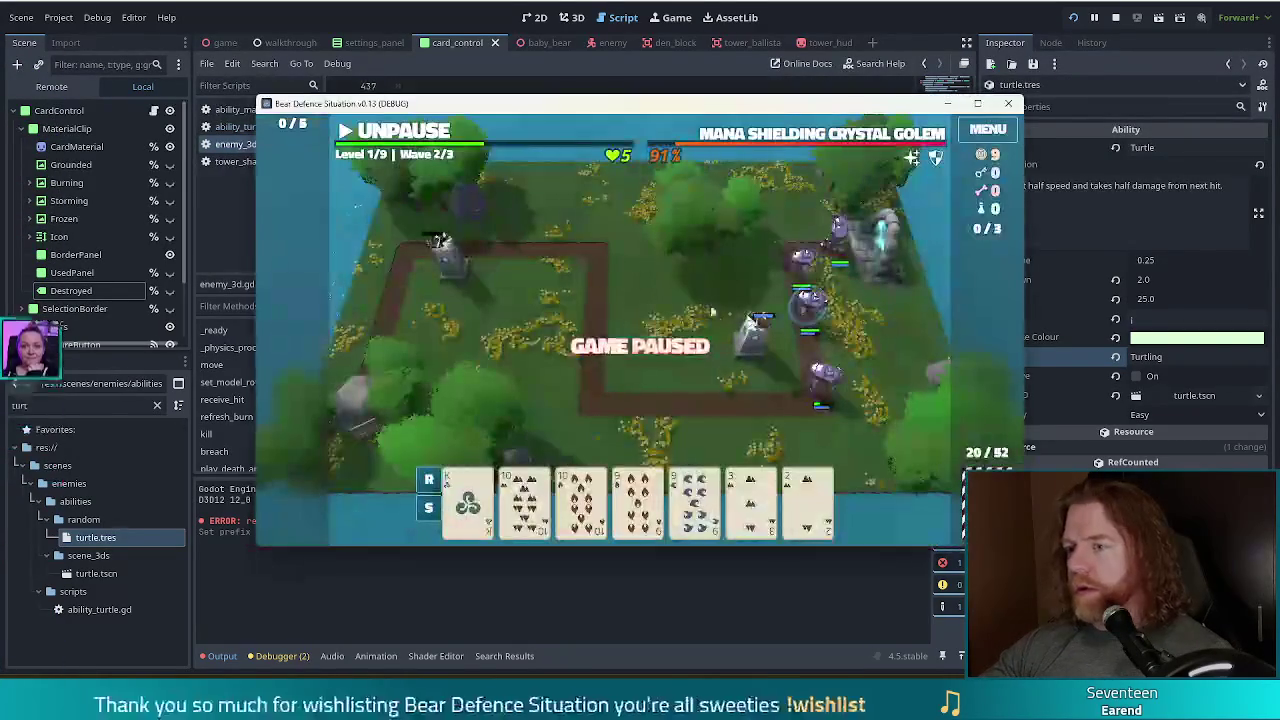
Let wave 2 run until the Crystal Golem drops to 53%, then pause and return to the editor.
left_click(414, 134)
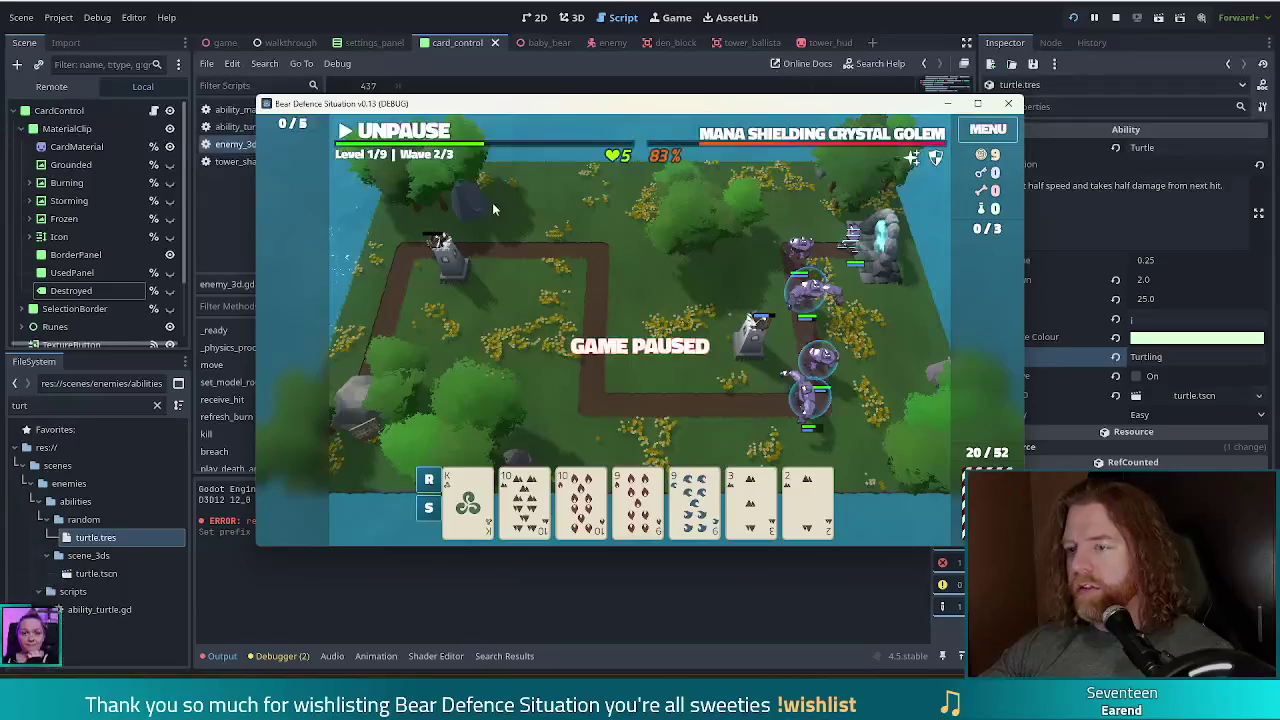
left_click(428, 136)
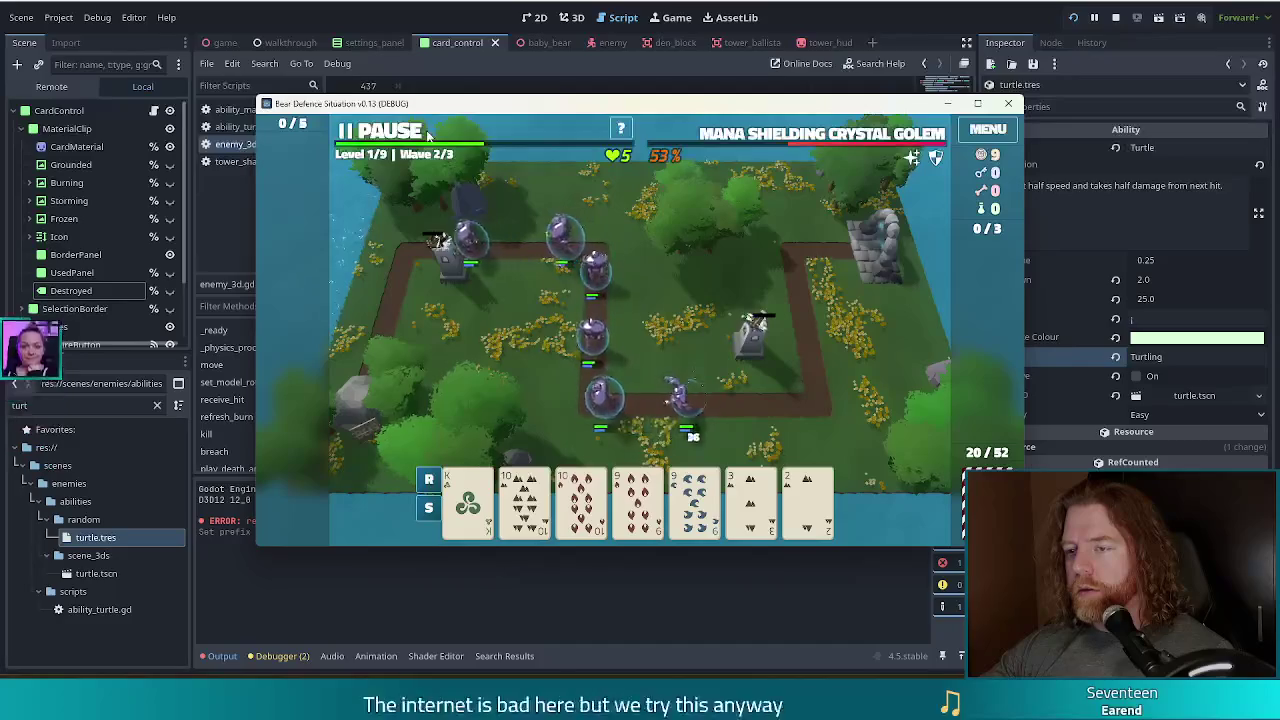
left_click(428, 134)
key("alt+Tab")
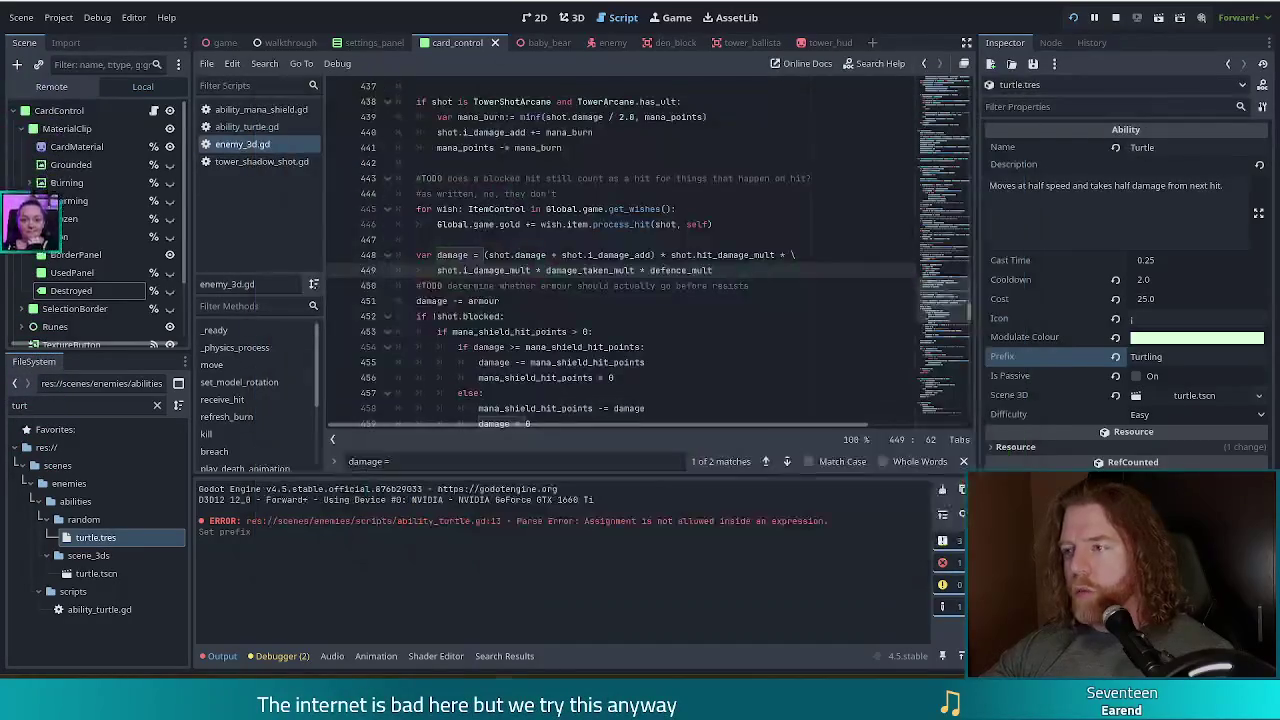
Stop and relaunch the running game, then bring the editor back in front.
left_click(1193, 300)
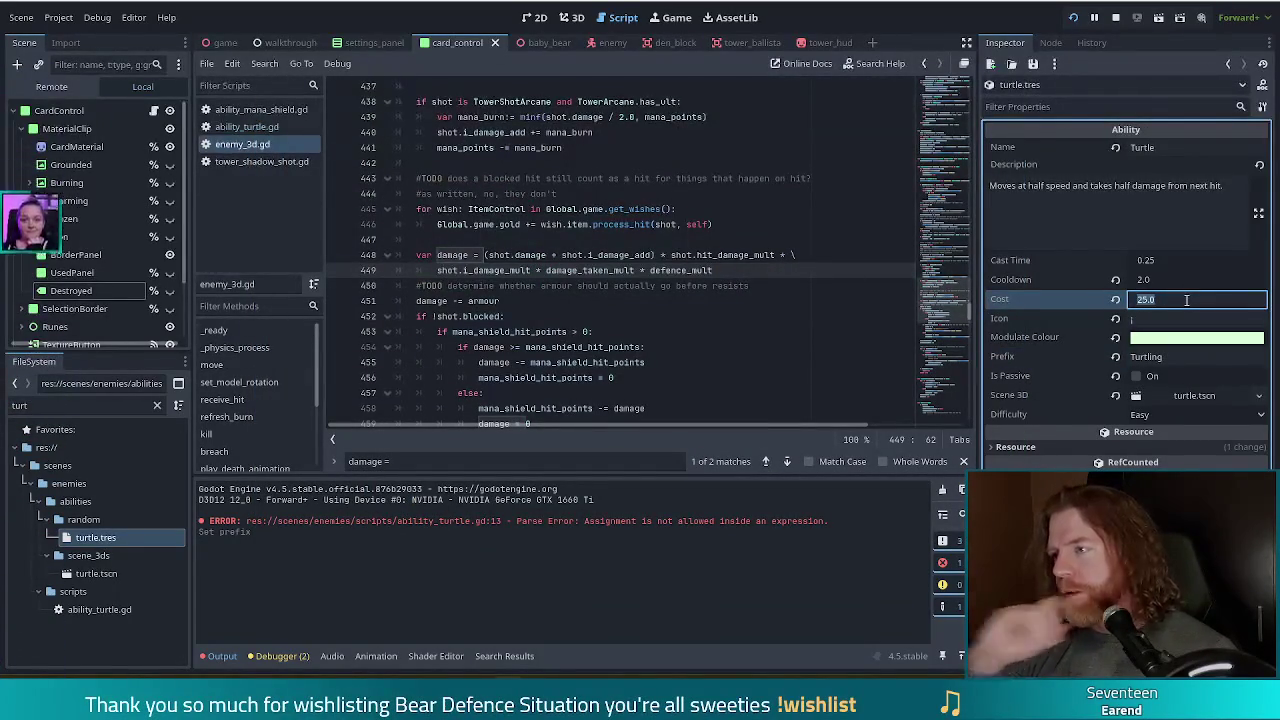
left_click(1118, 24)
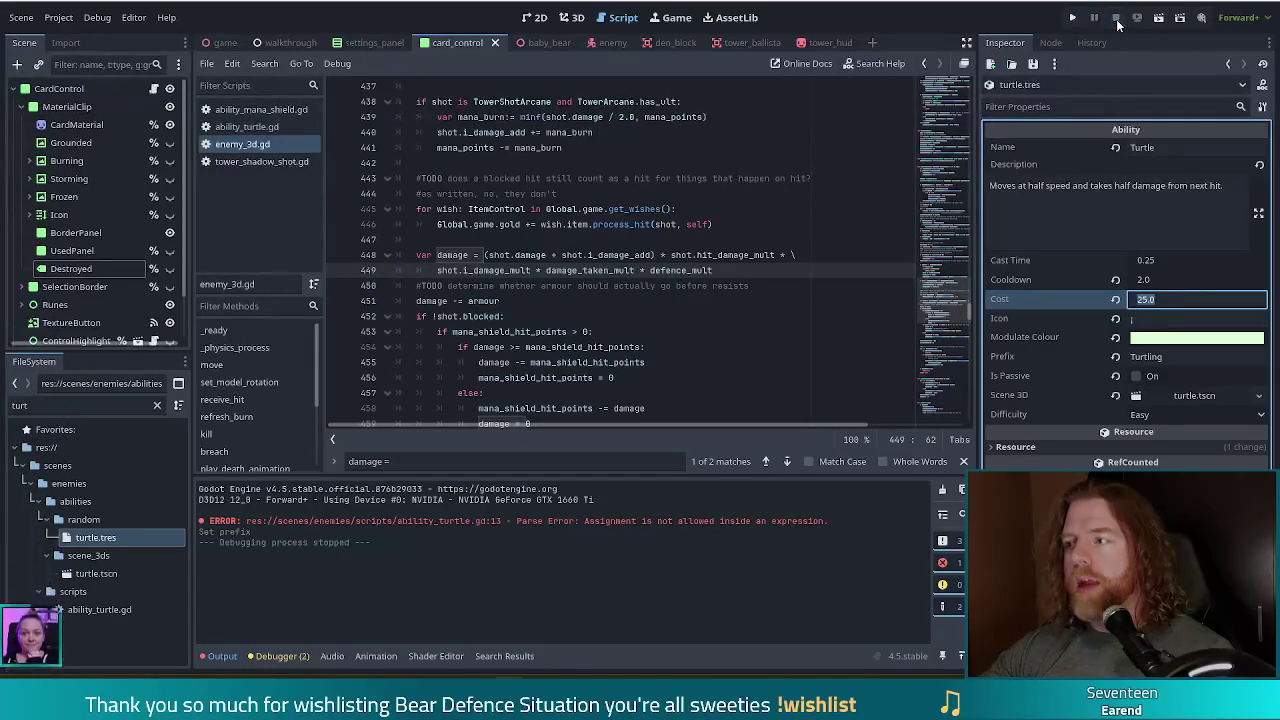
left_click(1071, 19)
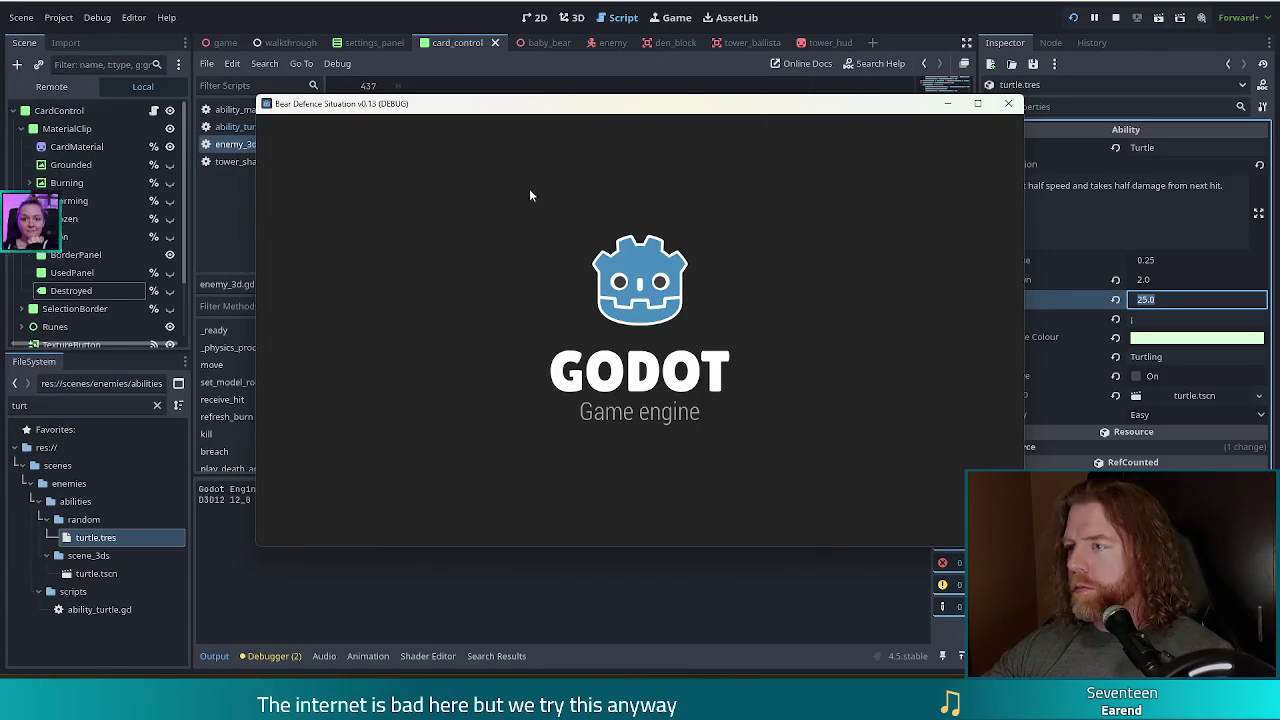
left_click(868, 4)
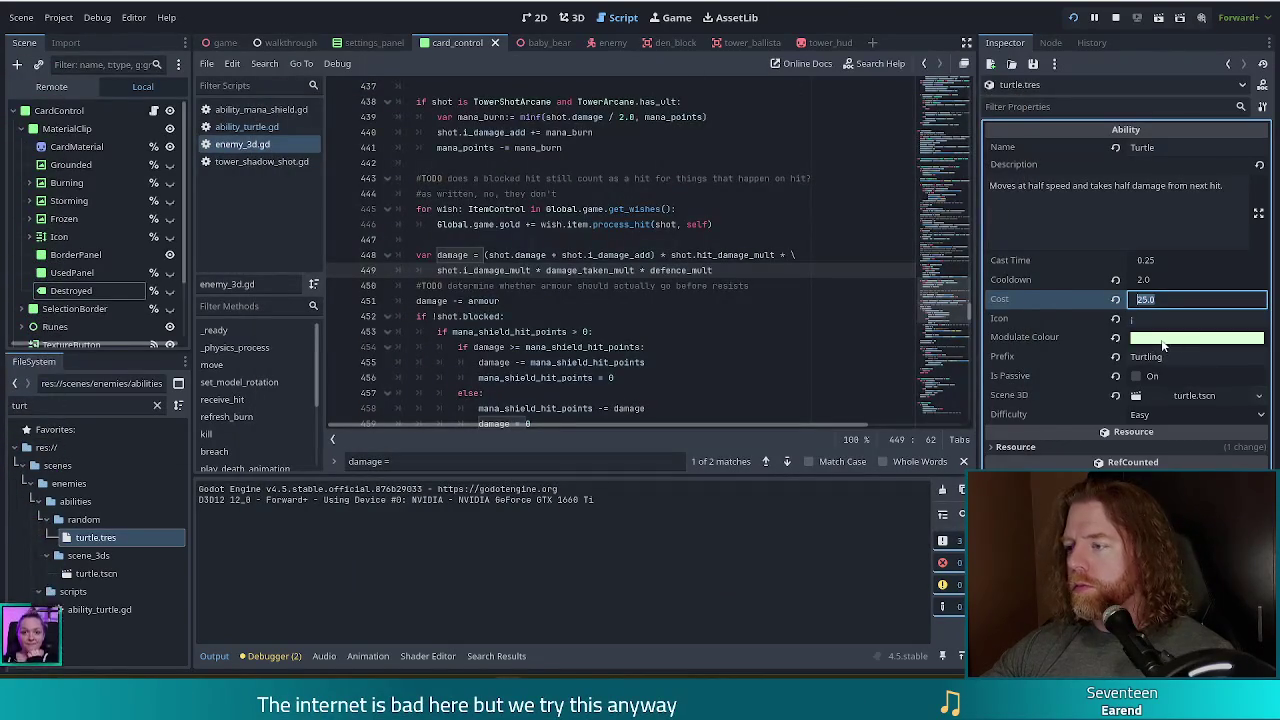
Set the Turtle ability's Modulate colour to a saturated green and start a new game.
left_click(1163, 338)
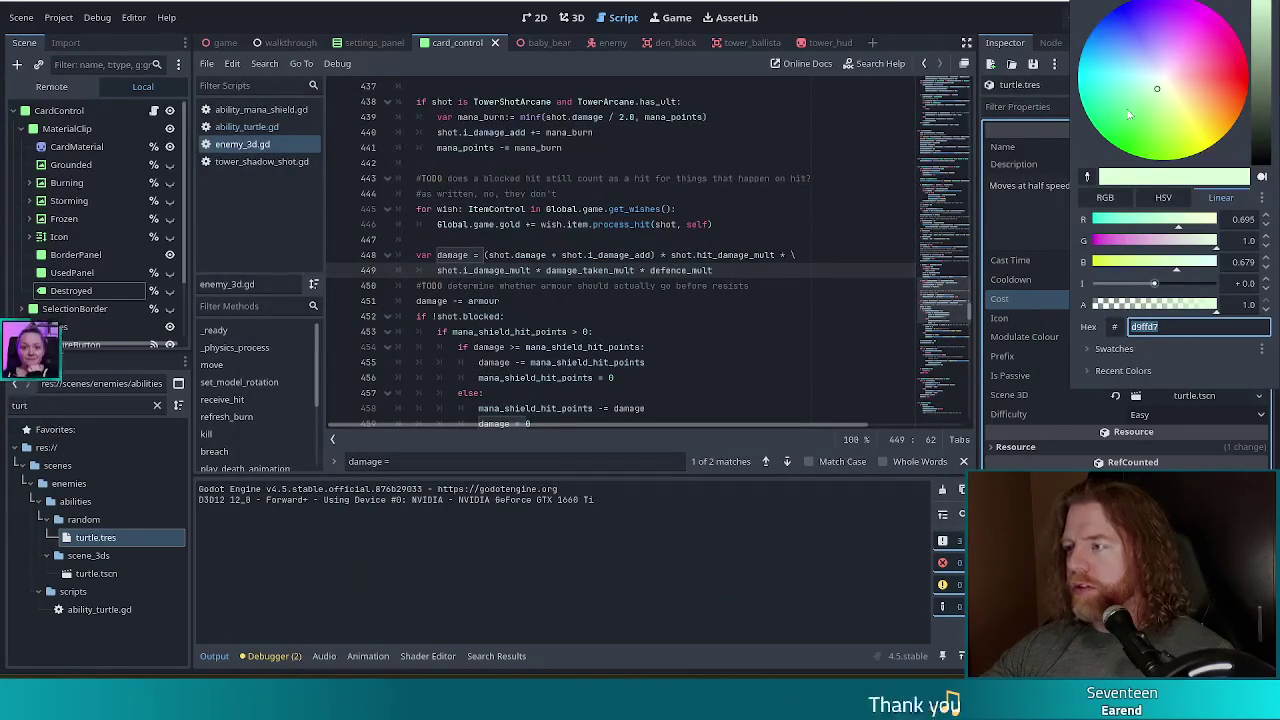
left_click(1147, 133)
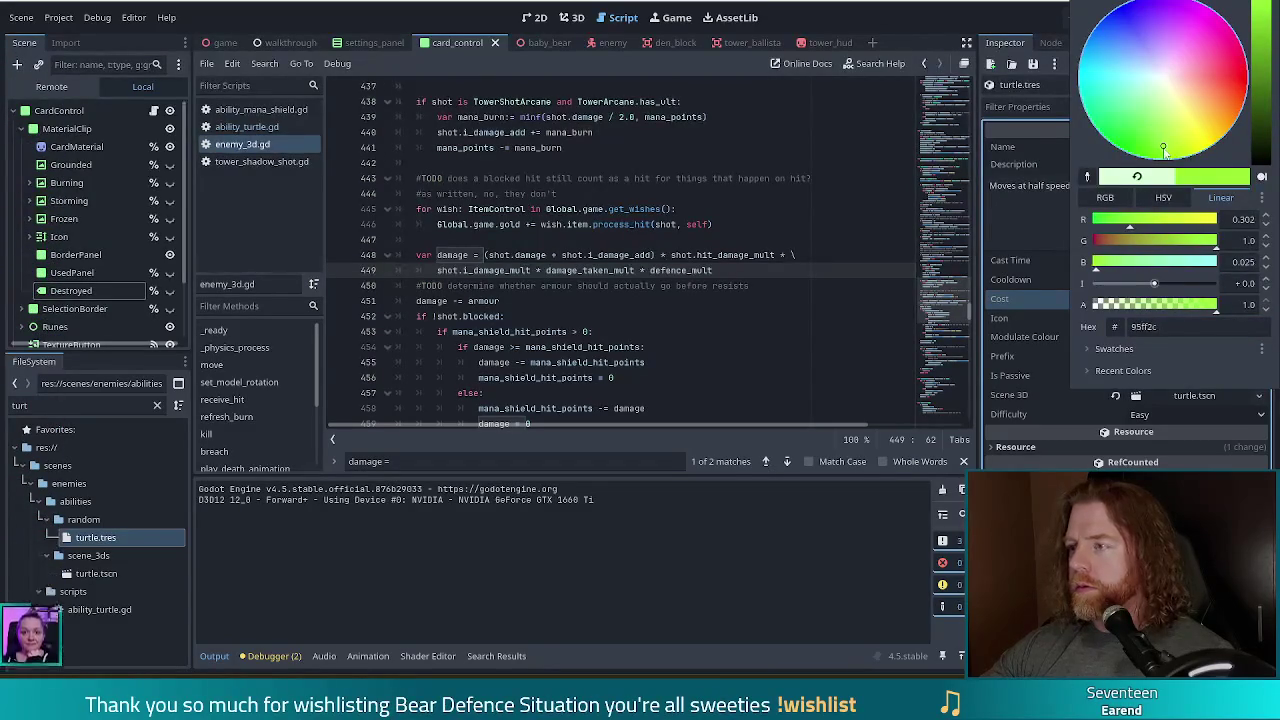
left_click(940, 12)
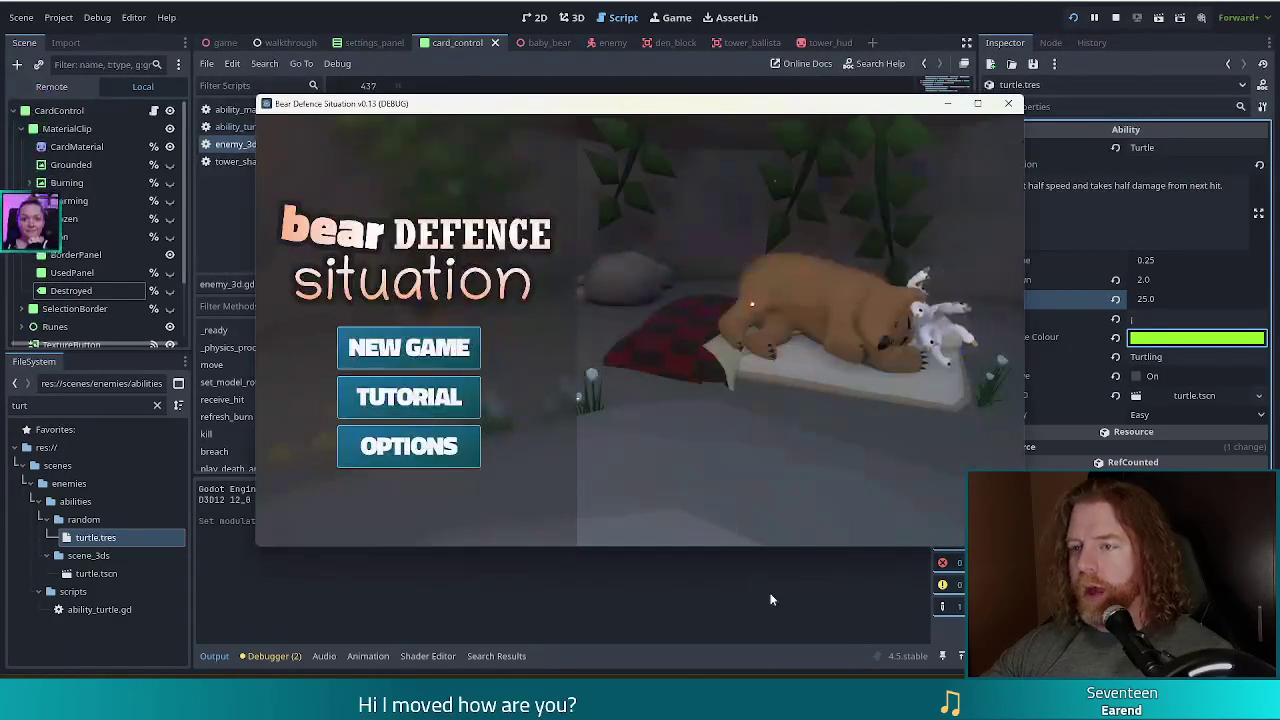
left_click(424, 341)
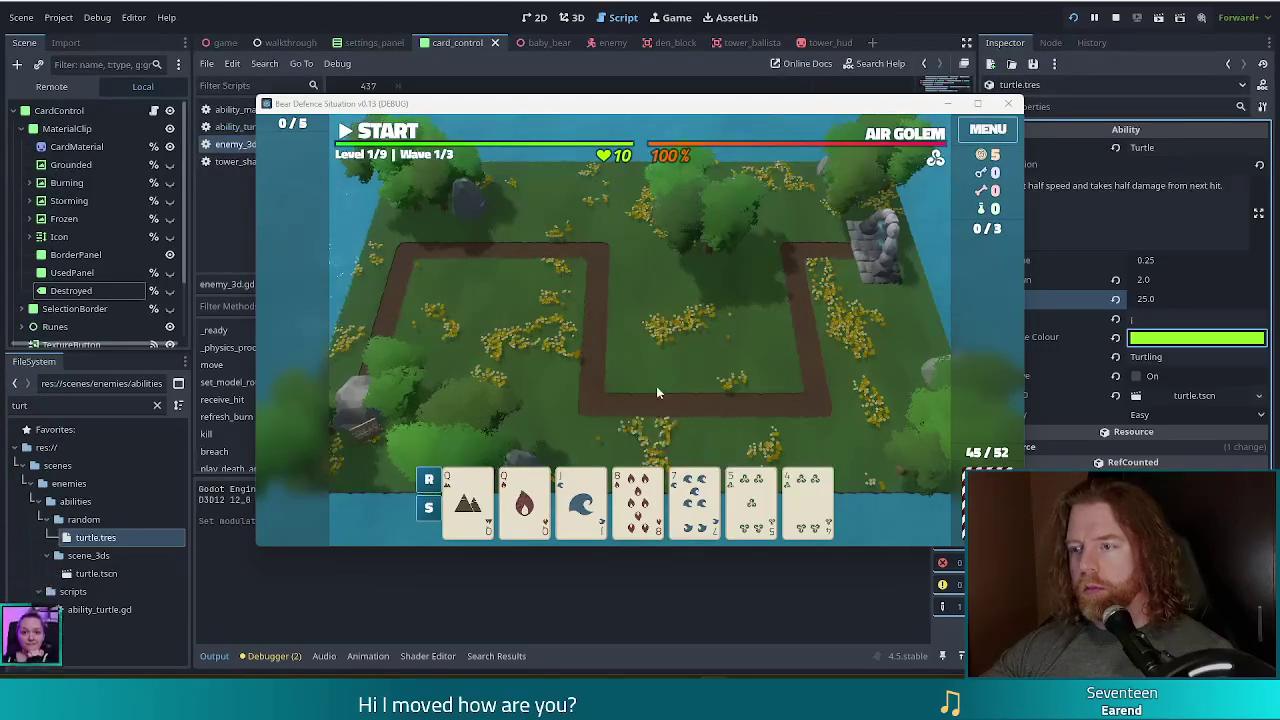
mouse_move(903, 137)
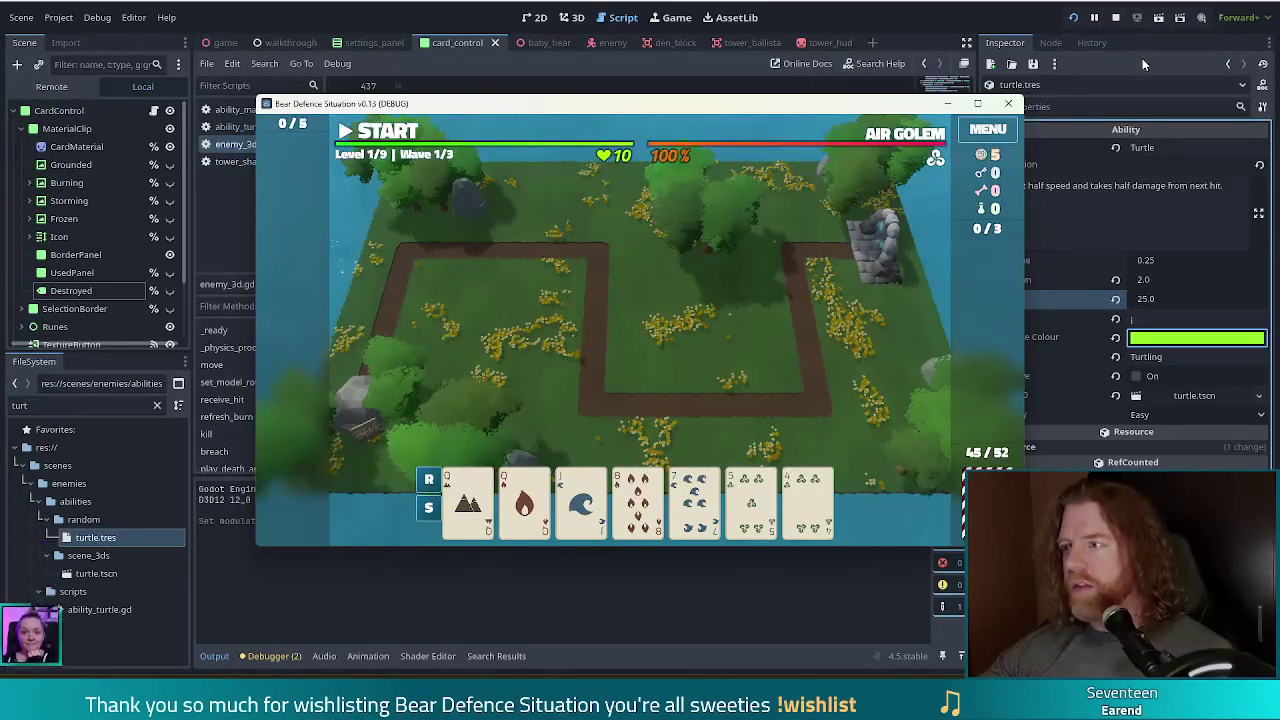
left_click(1074, 18)
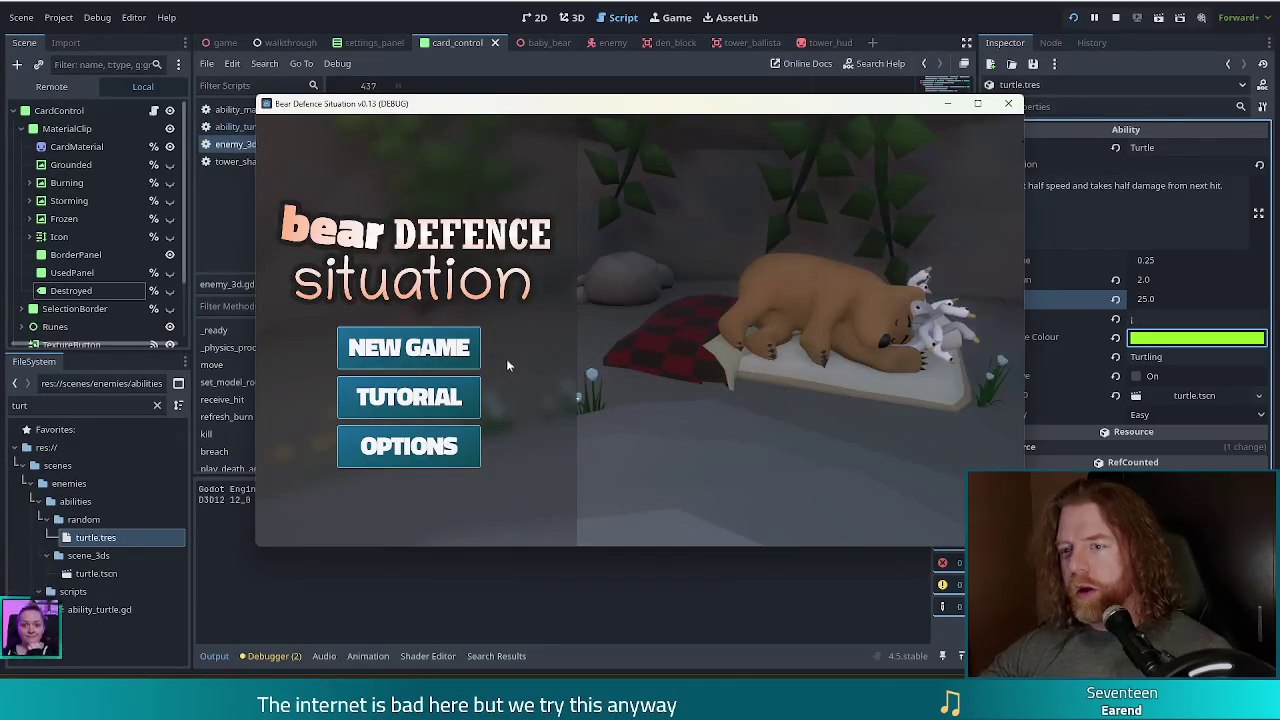
left_click(465, 347)
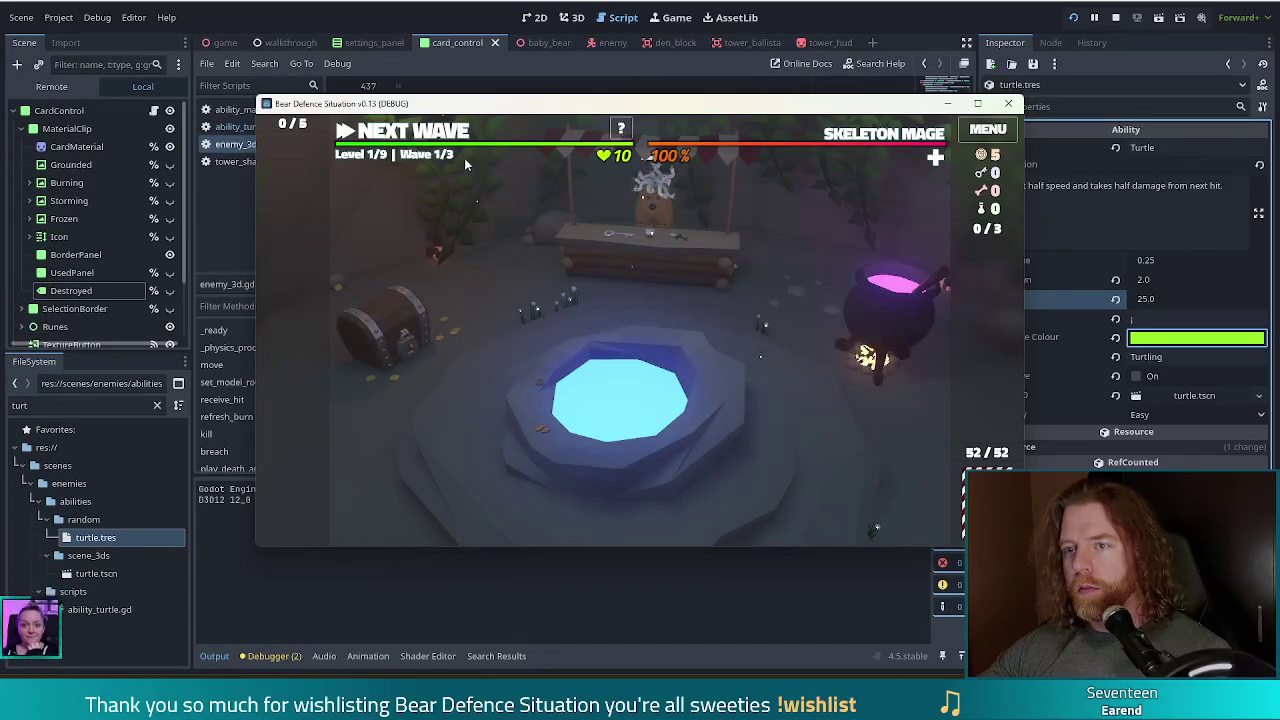
Run 'set_enemy golem_crystal' in the debug console to make the Crystal Golem the enemy, then open the wishing well.
key("grave")
type("set enemy")
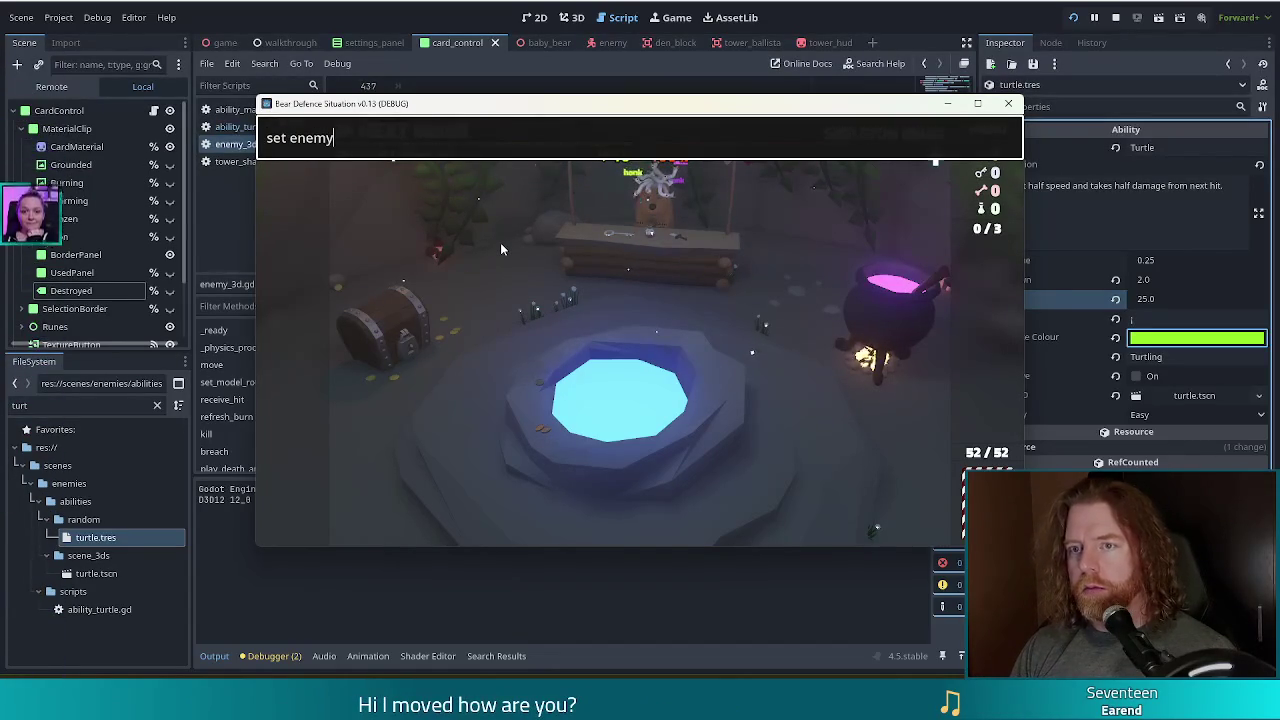
key("ctrl+BackSpace")
type("_go")
key("BackSpace")
key("BackSpace")
type("enemy gol")
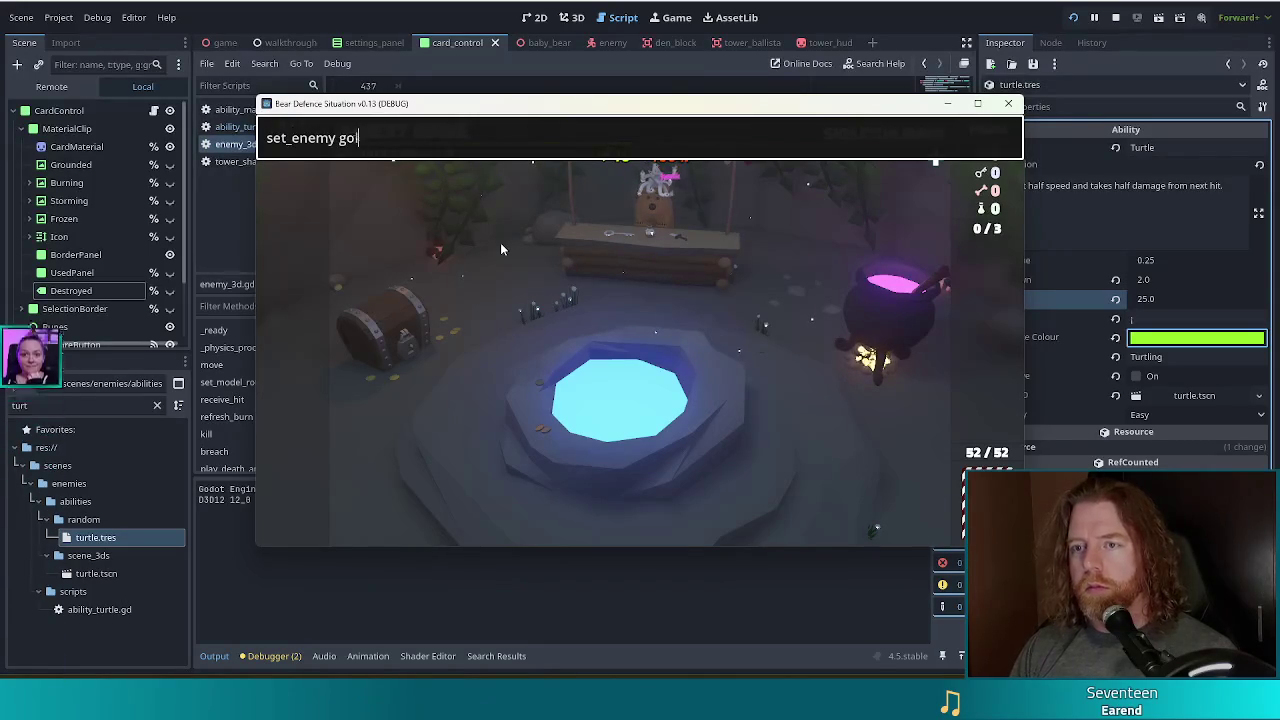
type("em_crystal")
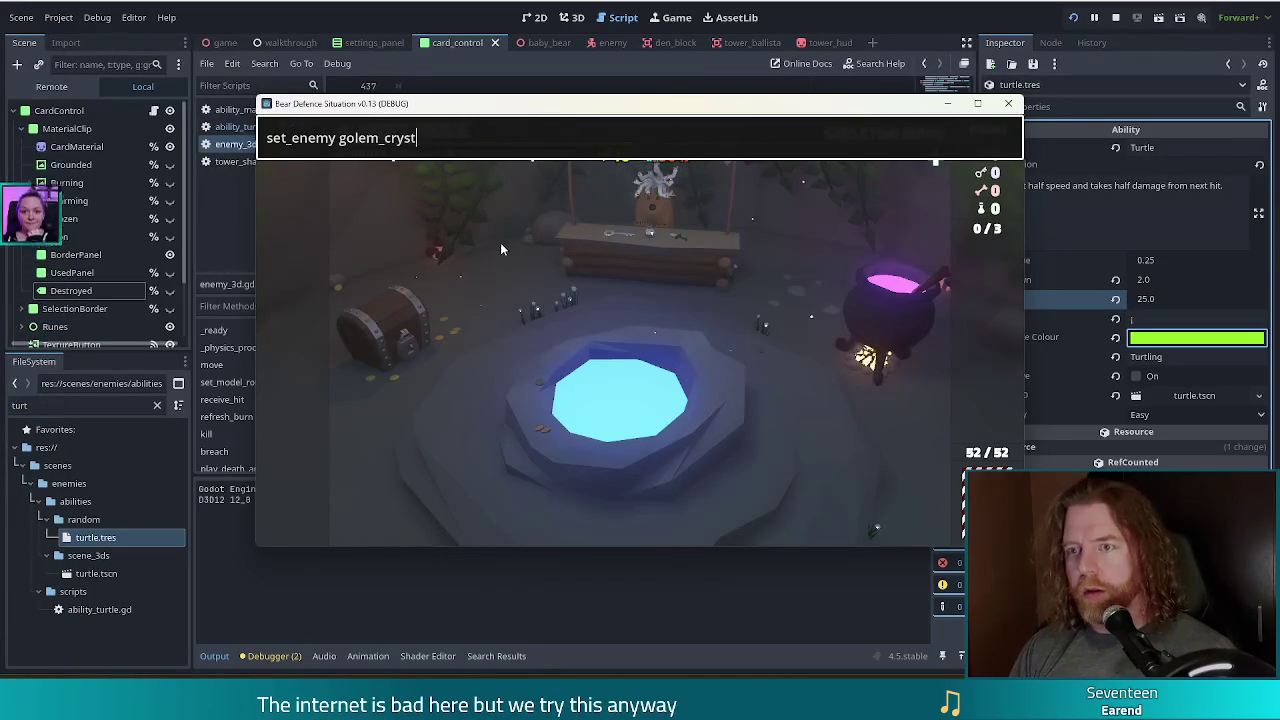
key("Return")
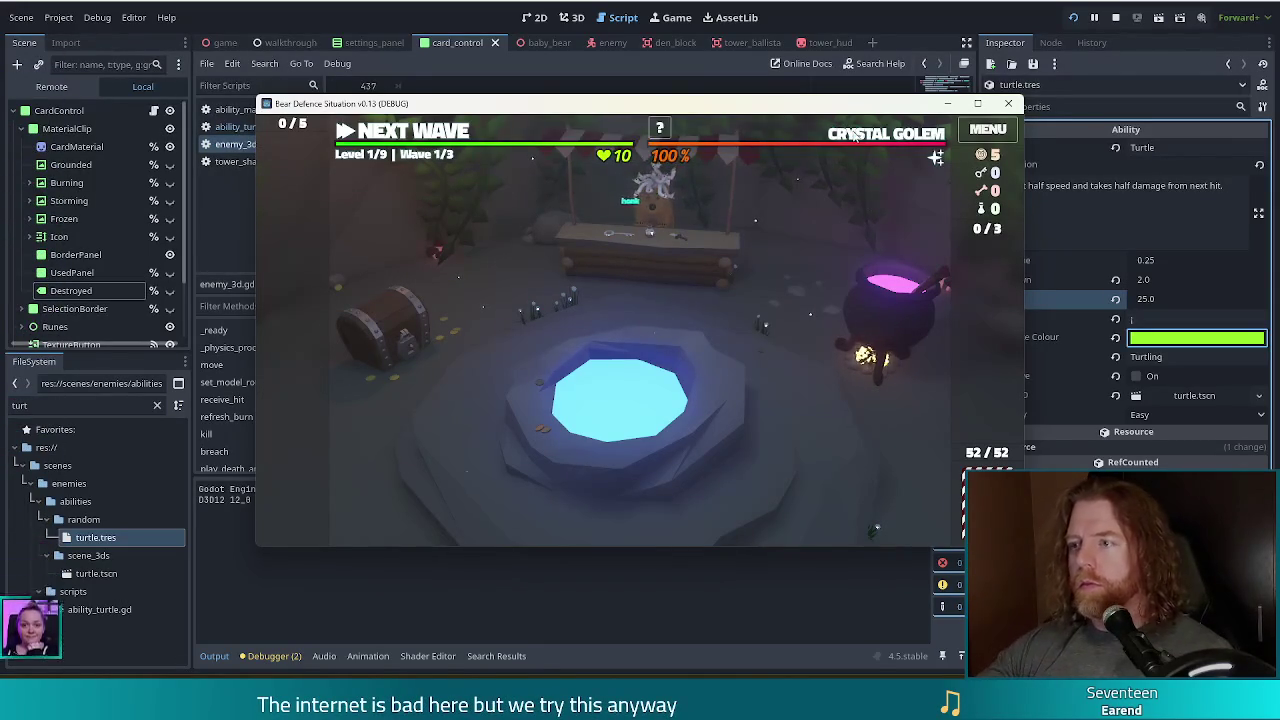
left_click(731, 390)
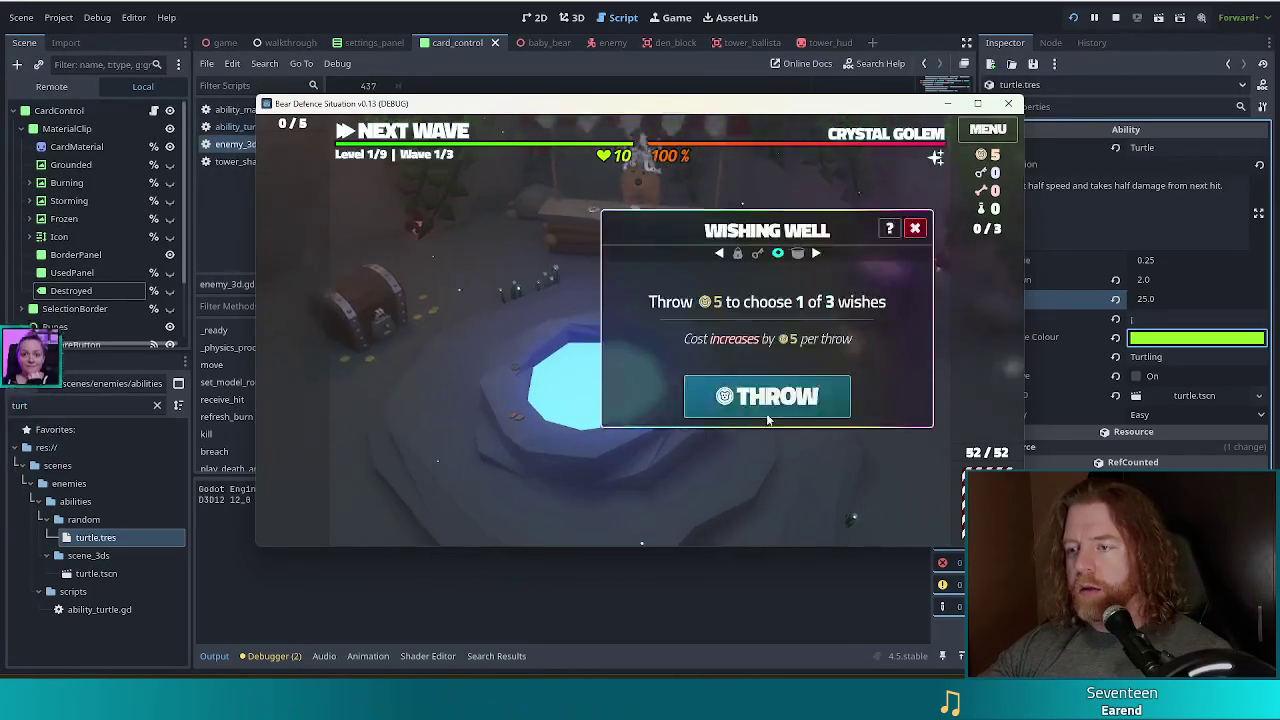
Take the Training Wheels wish and build a Ballista from a 7s-and-8s Two Pair inside the path loop.
left_click(745, 398)
left_click(722, 430)
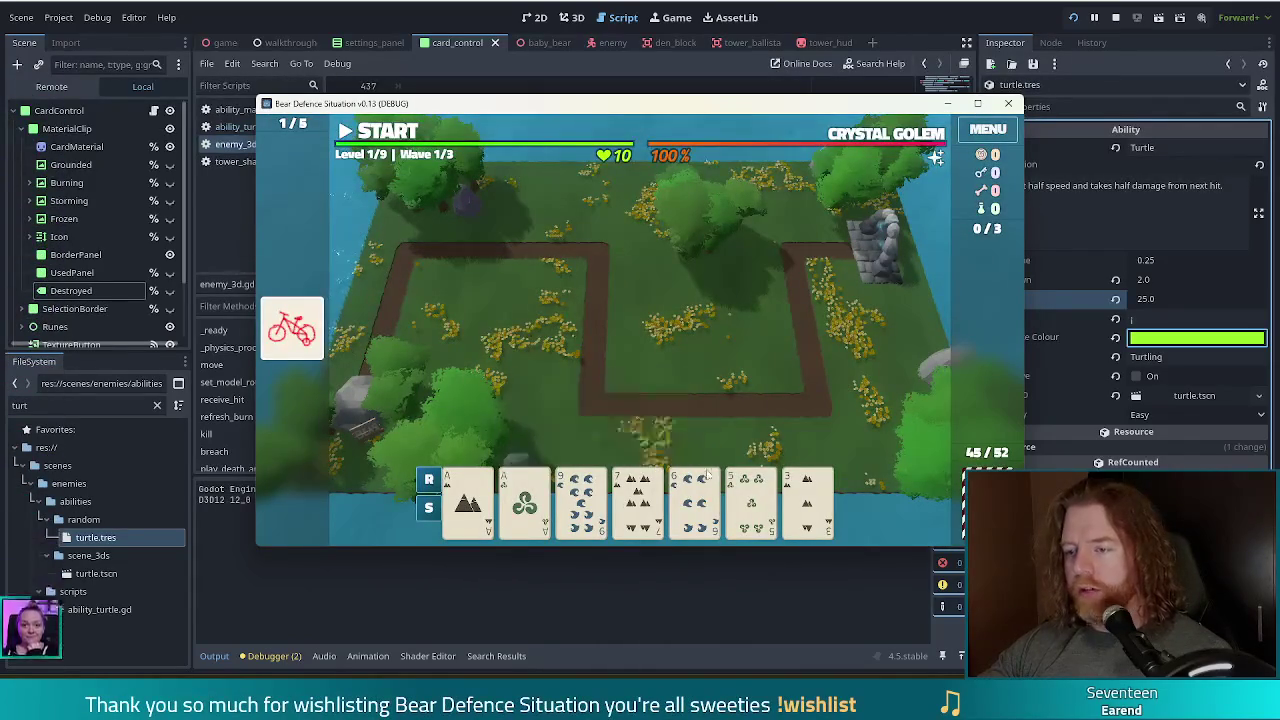
left_click(694, 500)
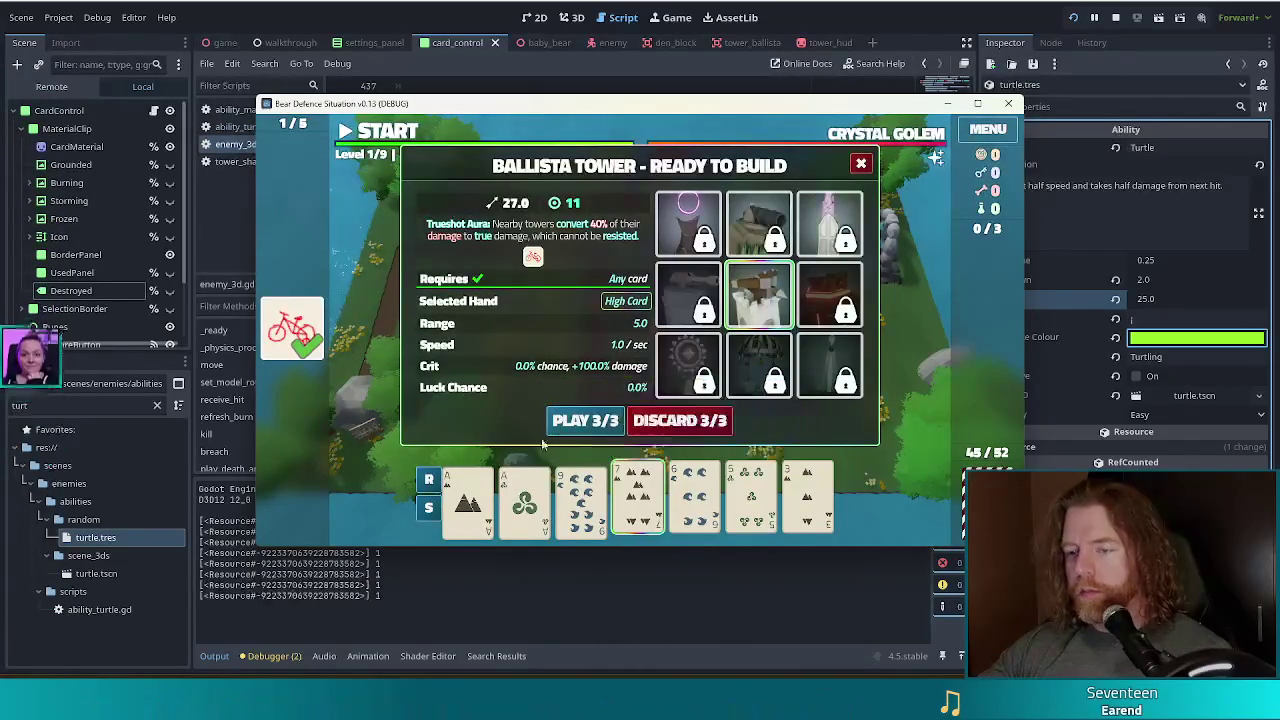
left_click(581, 500)
left_click(691, 420)
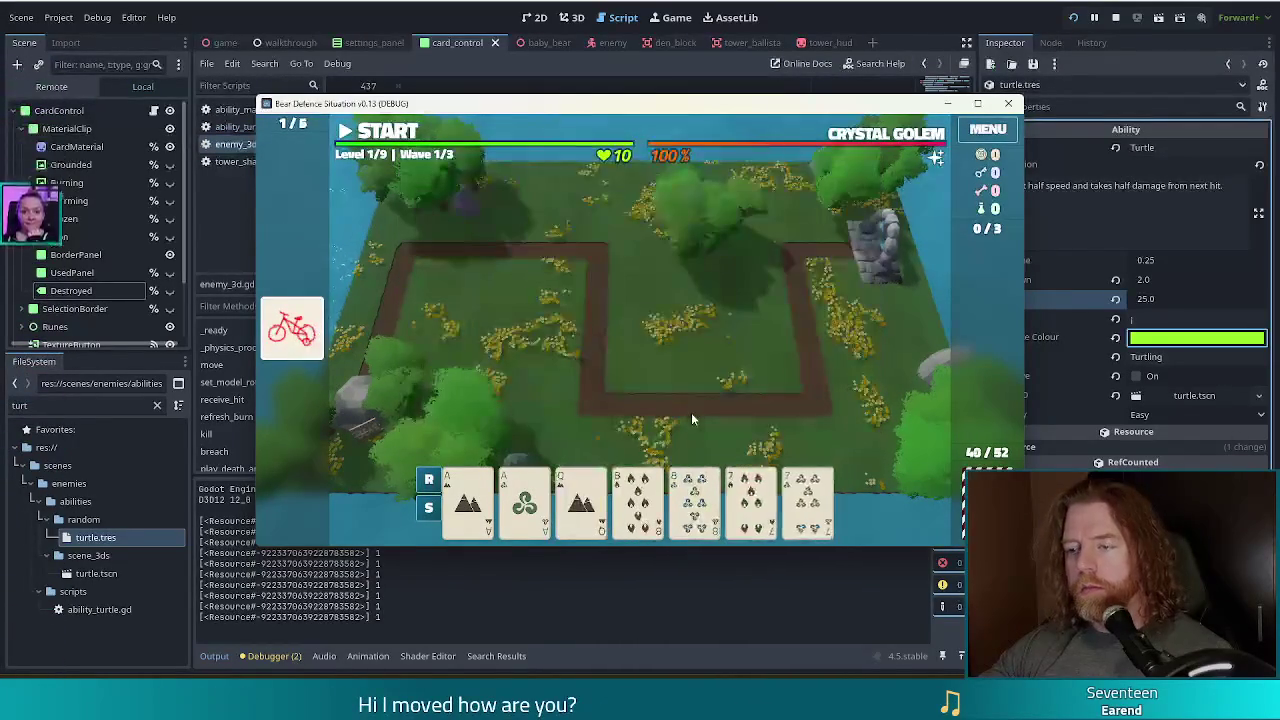
left_click(808, 500)
left_click(748, 500)
left_click(694, 500)
left_click(637, 500)
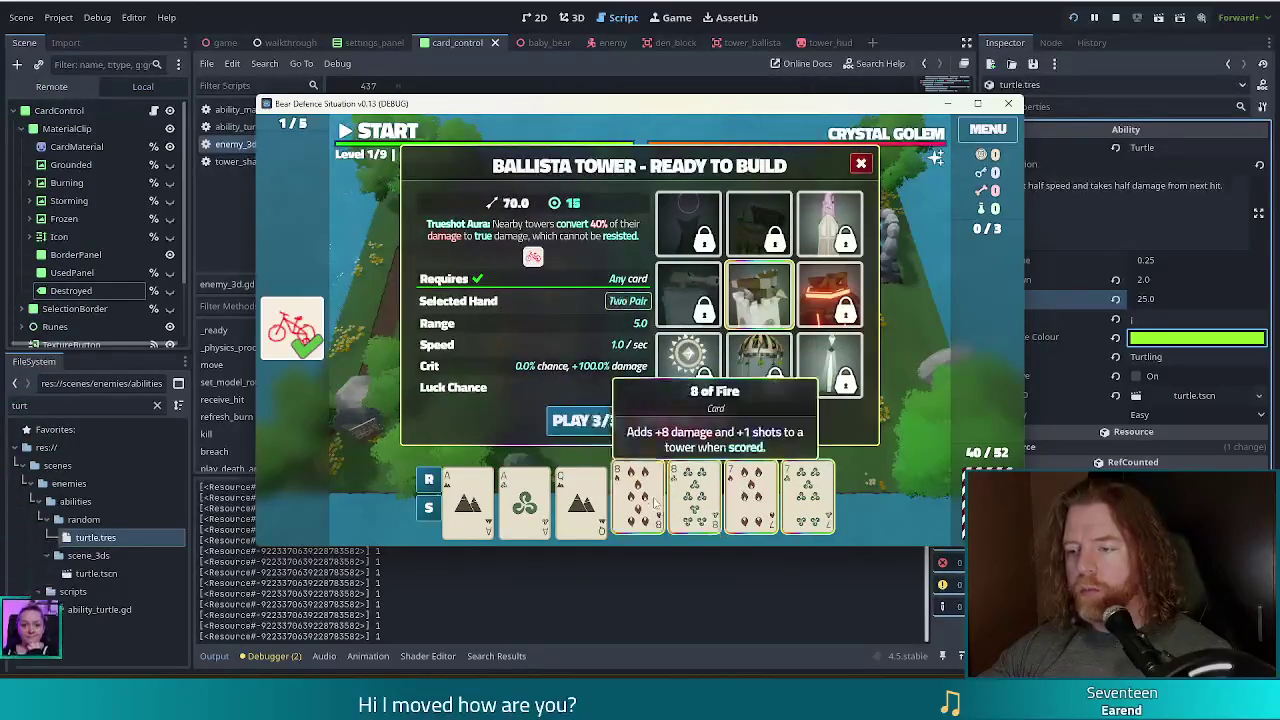
left_click(597, 421)
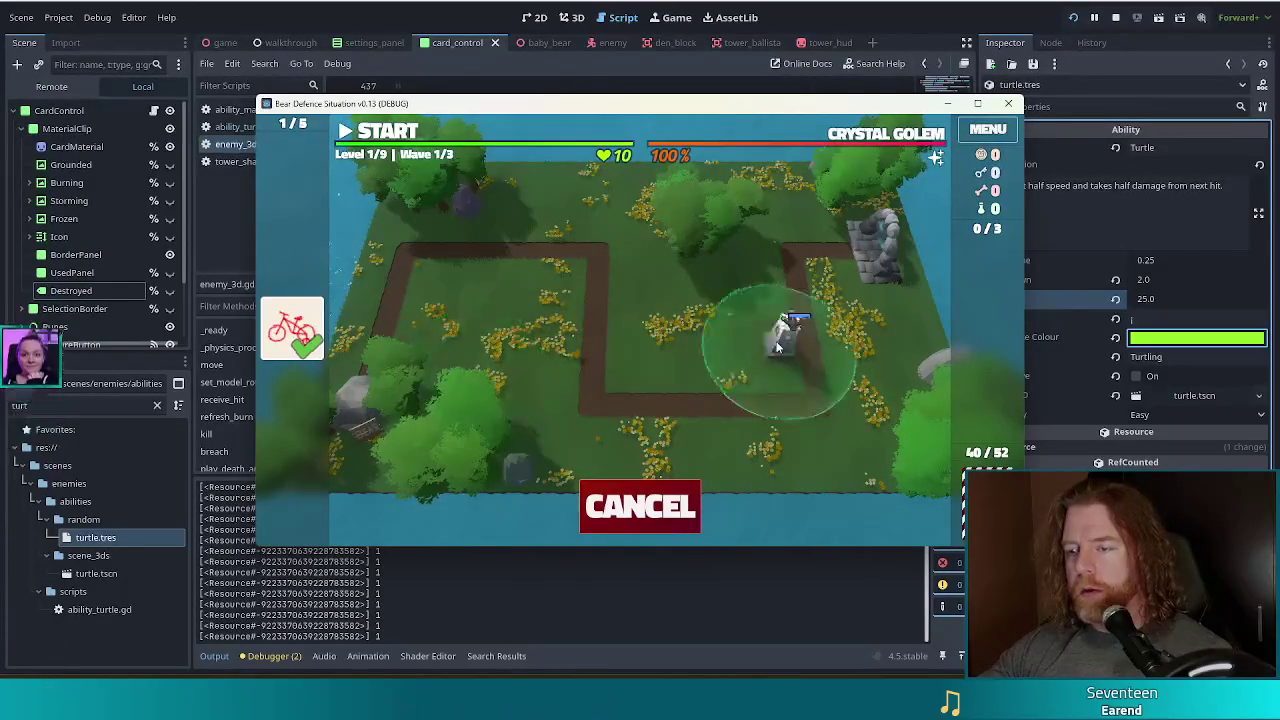
left_click(737, 355)
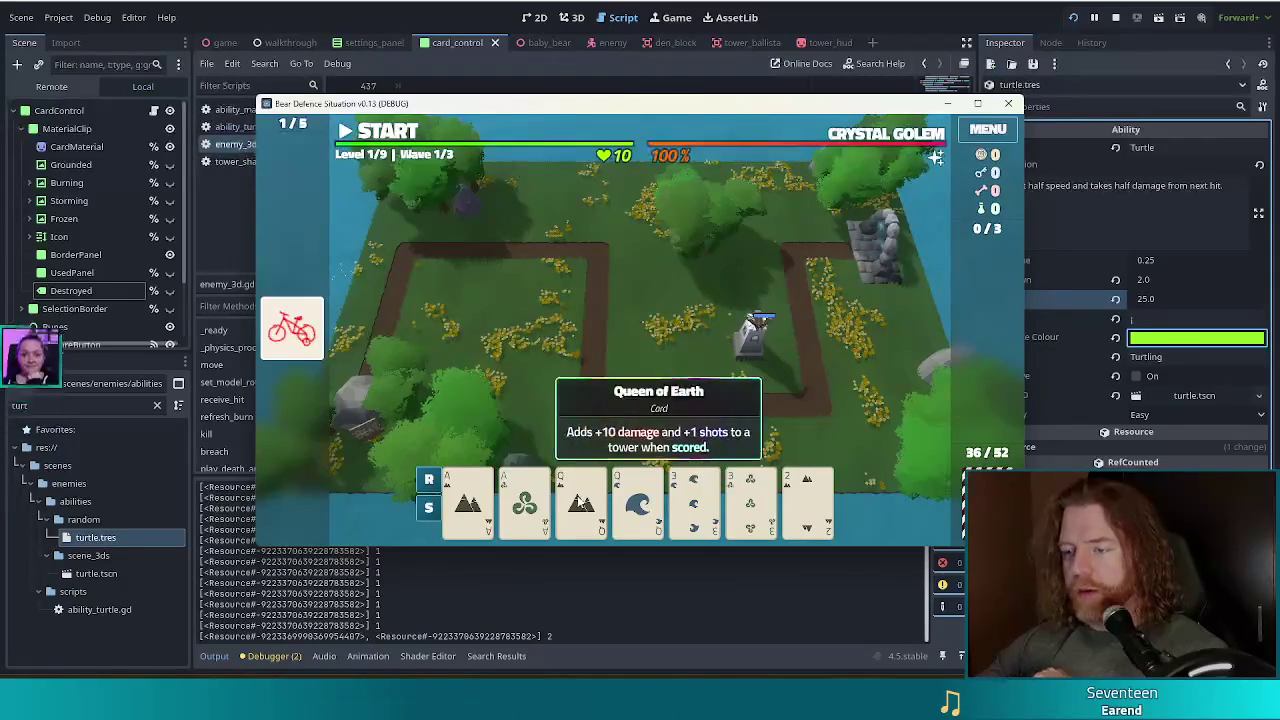
Build a second Ballista from Queens and 3s left of the first, then return to the Godot editor.
left_click(581, 500)
left_click(638, 500)
left_click(749, 512)
left_click(694, 500)
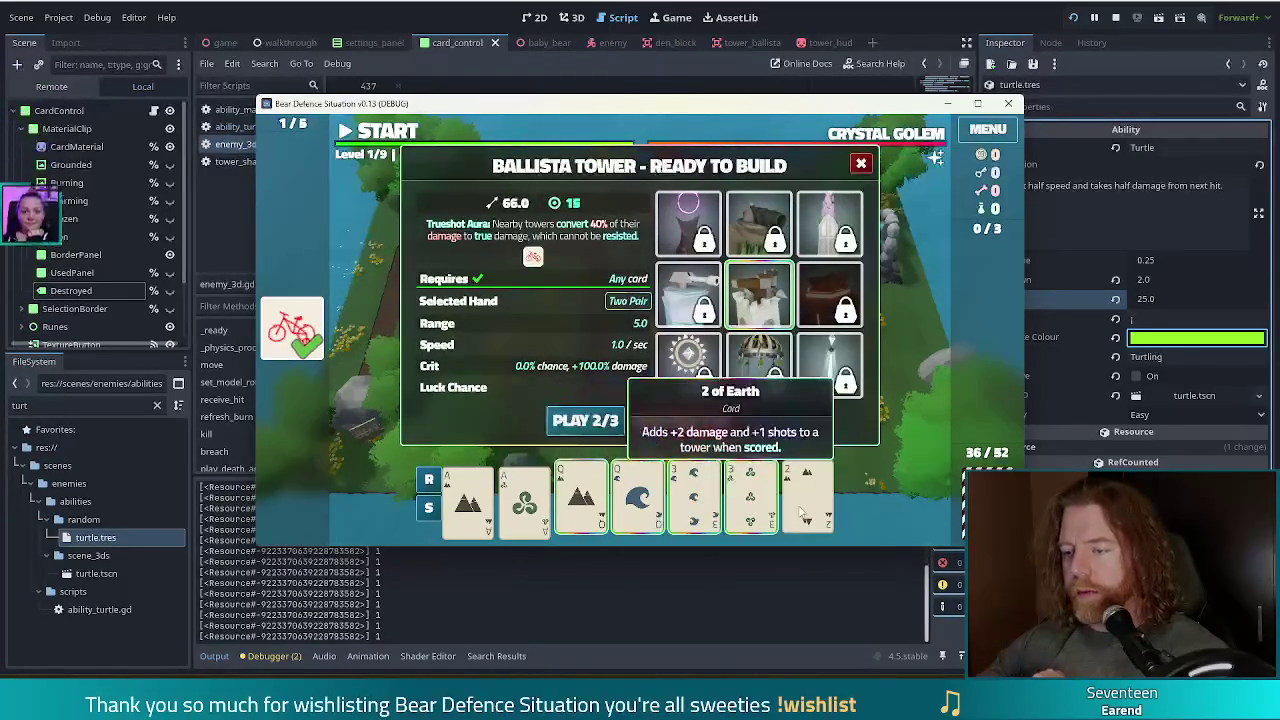
left_click(585, 420)
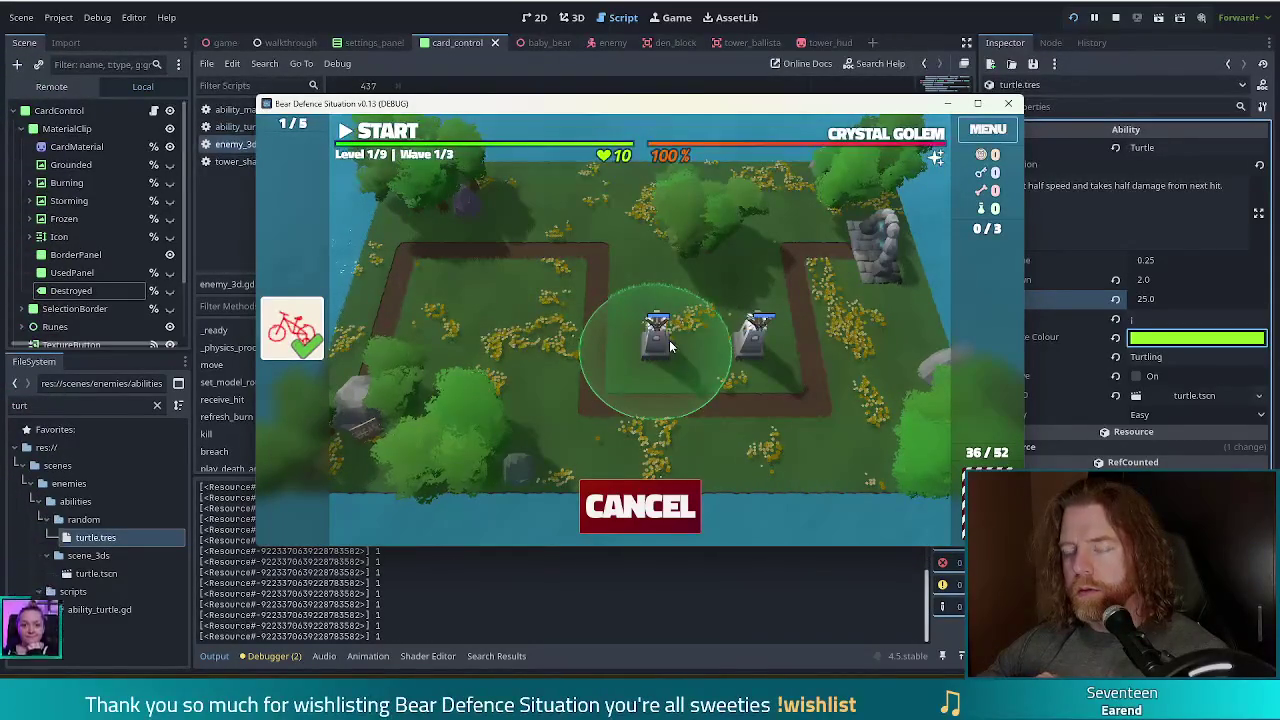
left_click(669, 340)
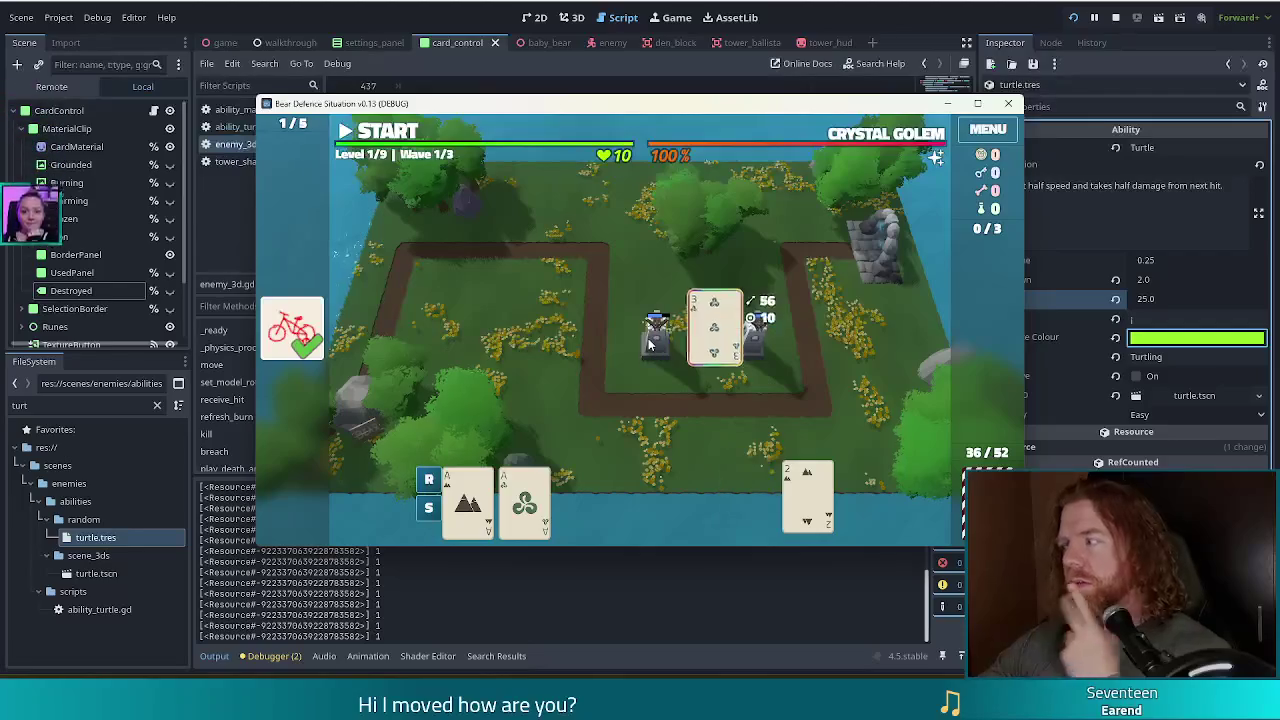
left_click(800, 17)
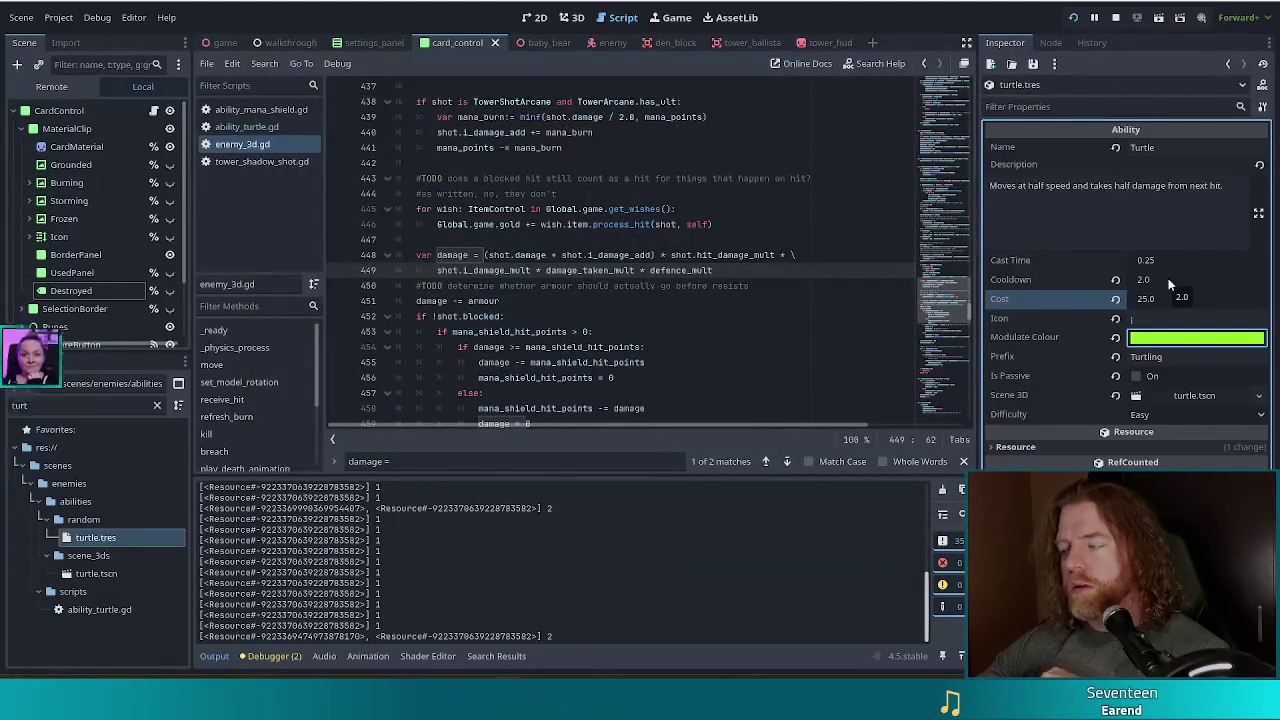
Build a third Ballista from a pair of Aces at the upper-left of the path and start wave 1.
key("alt+Tab")
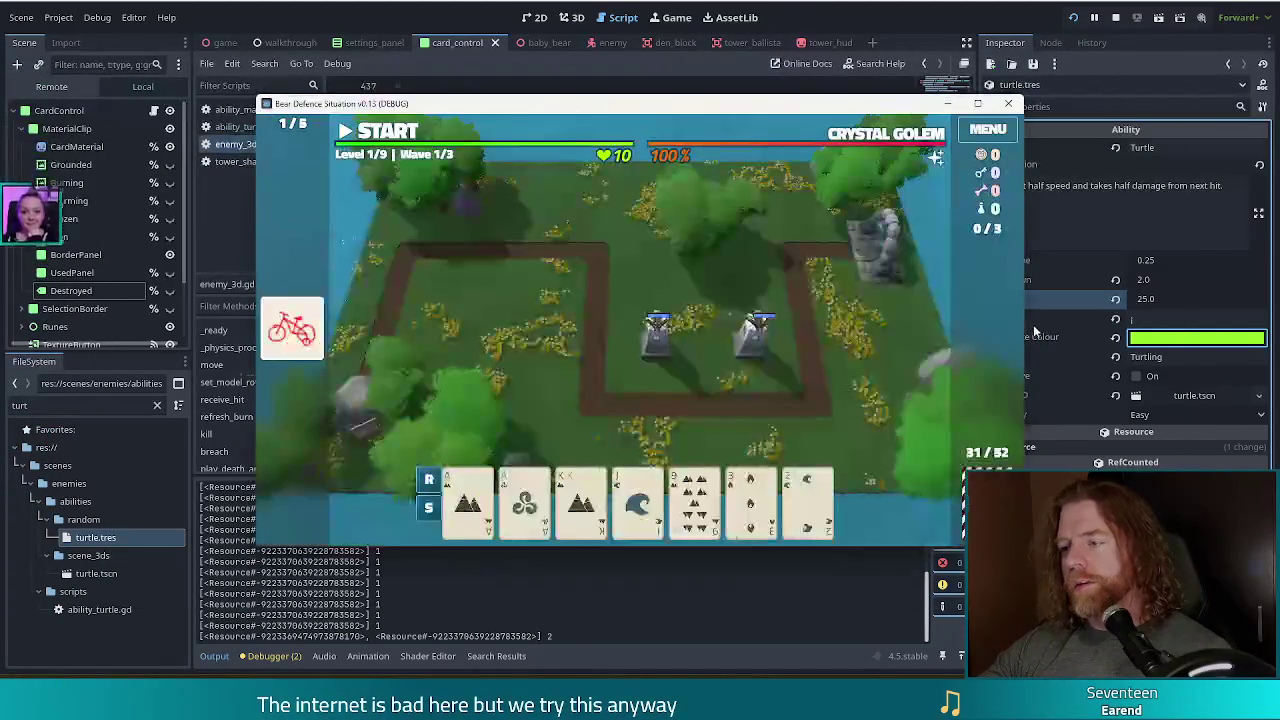
left_click(772, 502)
left_click(695, 500)
left_click(585, 420)
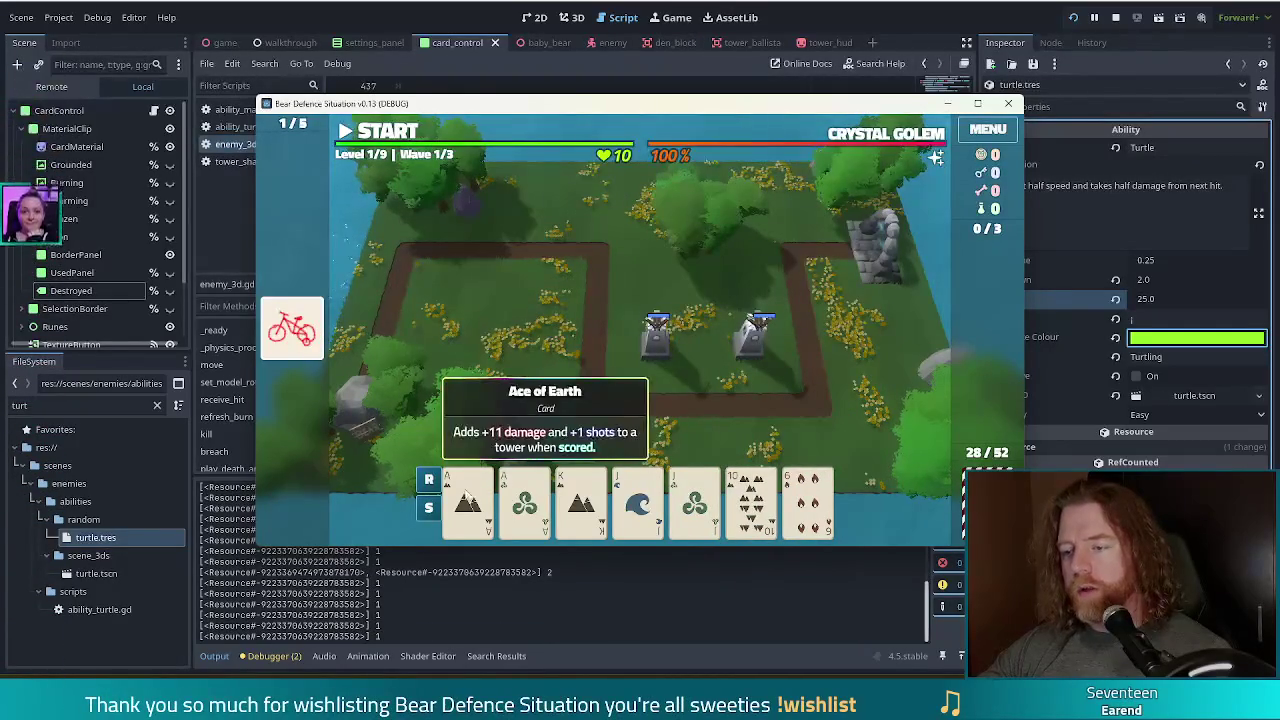
left_click(470, 500)
left_click(524, 500)
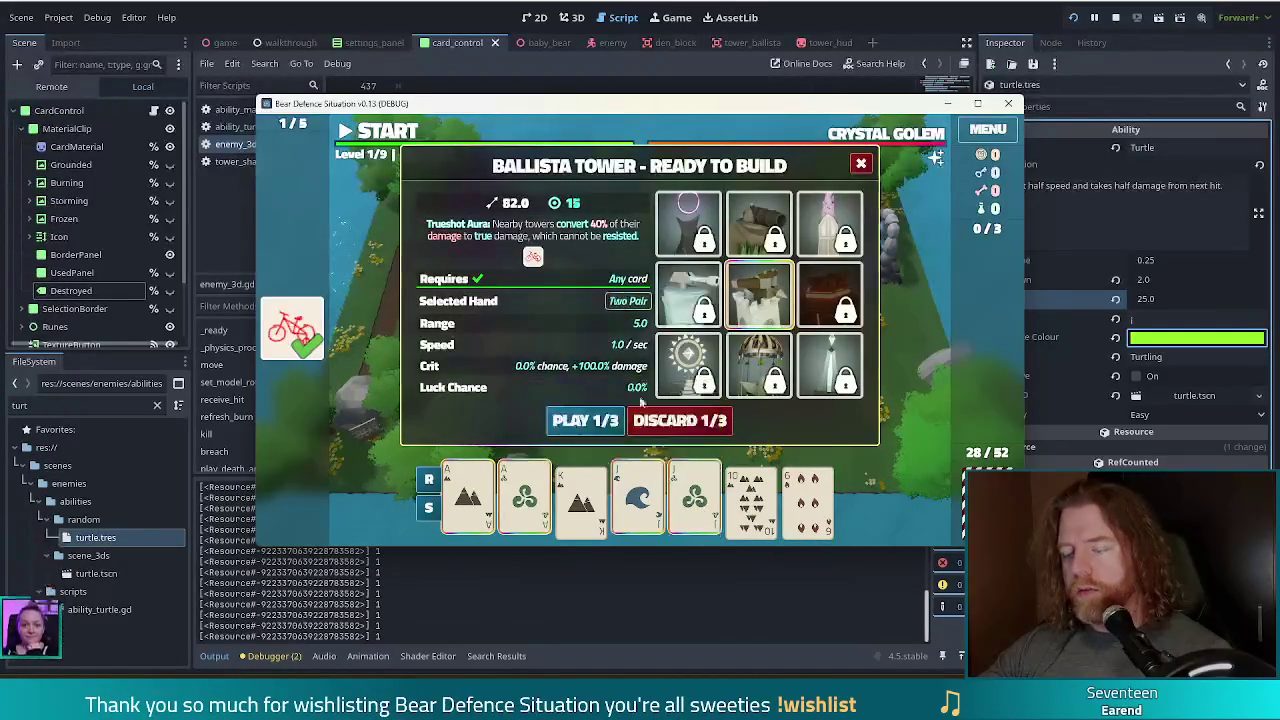
left_click(588, 420)
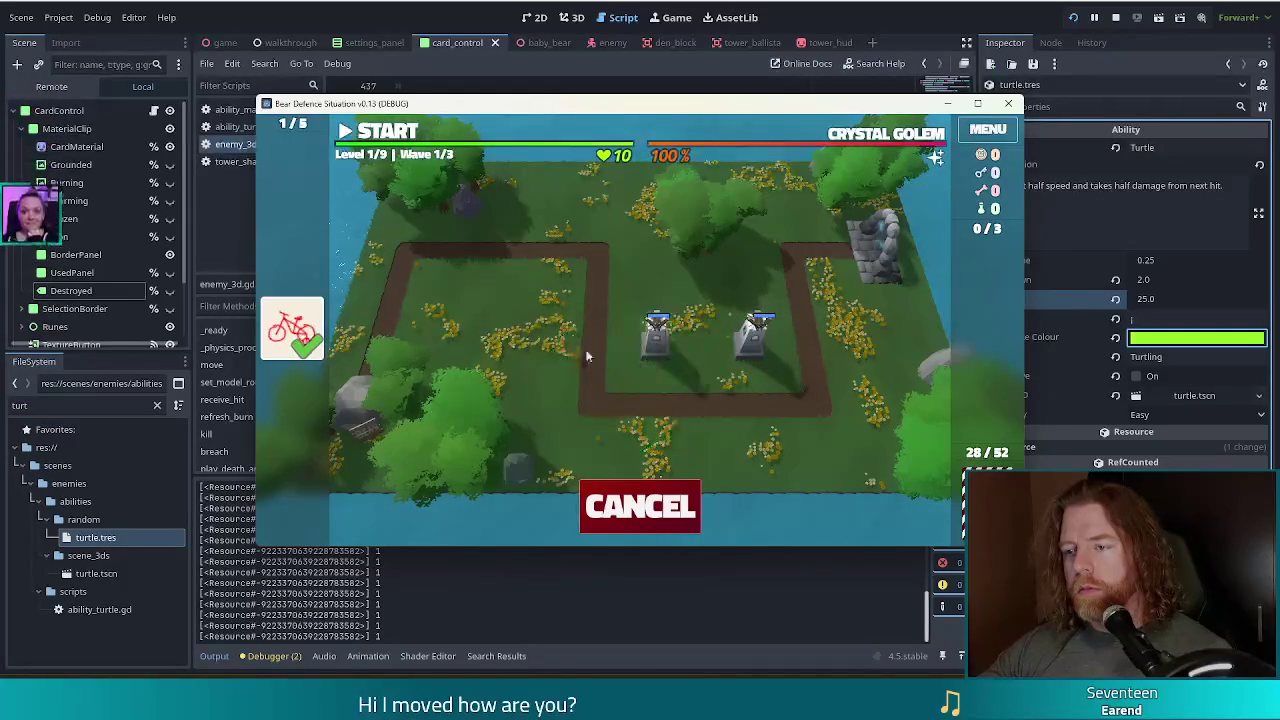
left_click(550, 288)
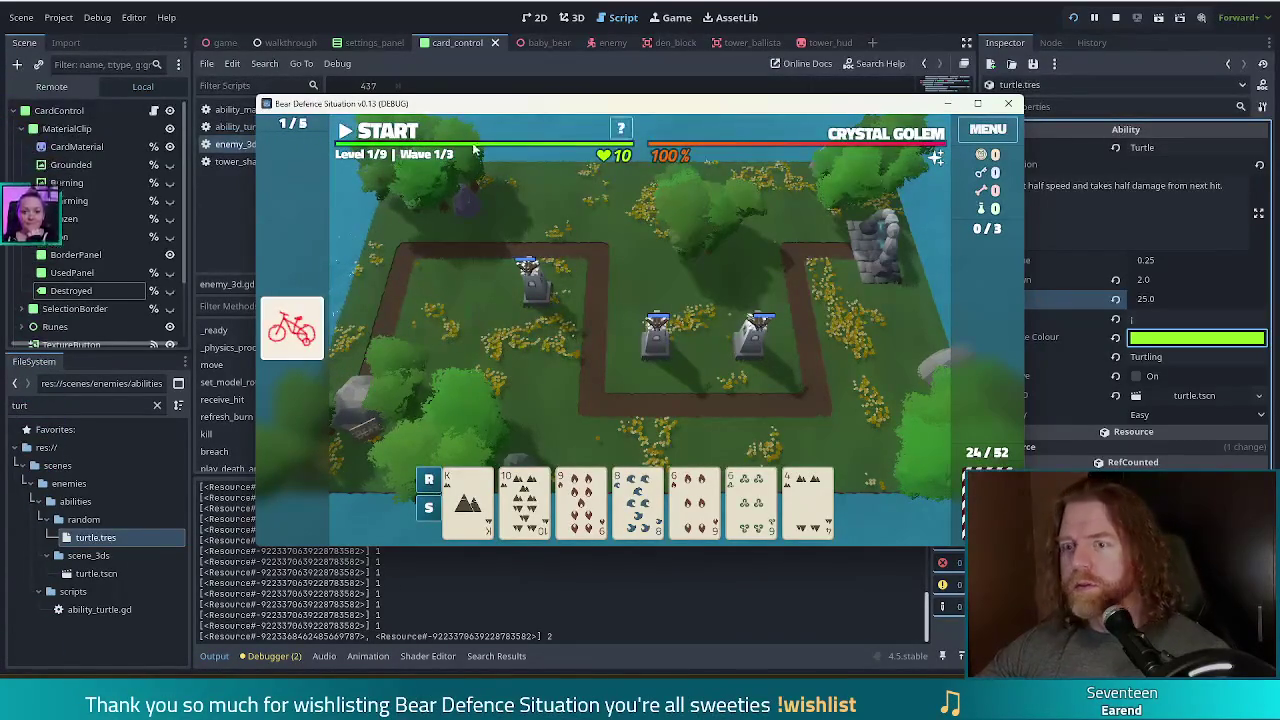
left_click(375, 137)
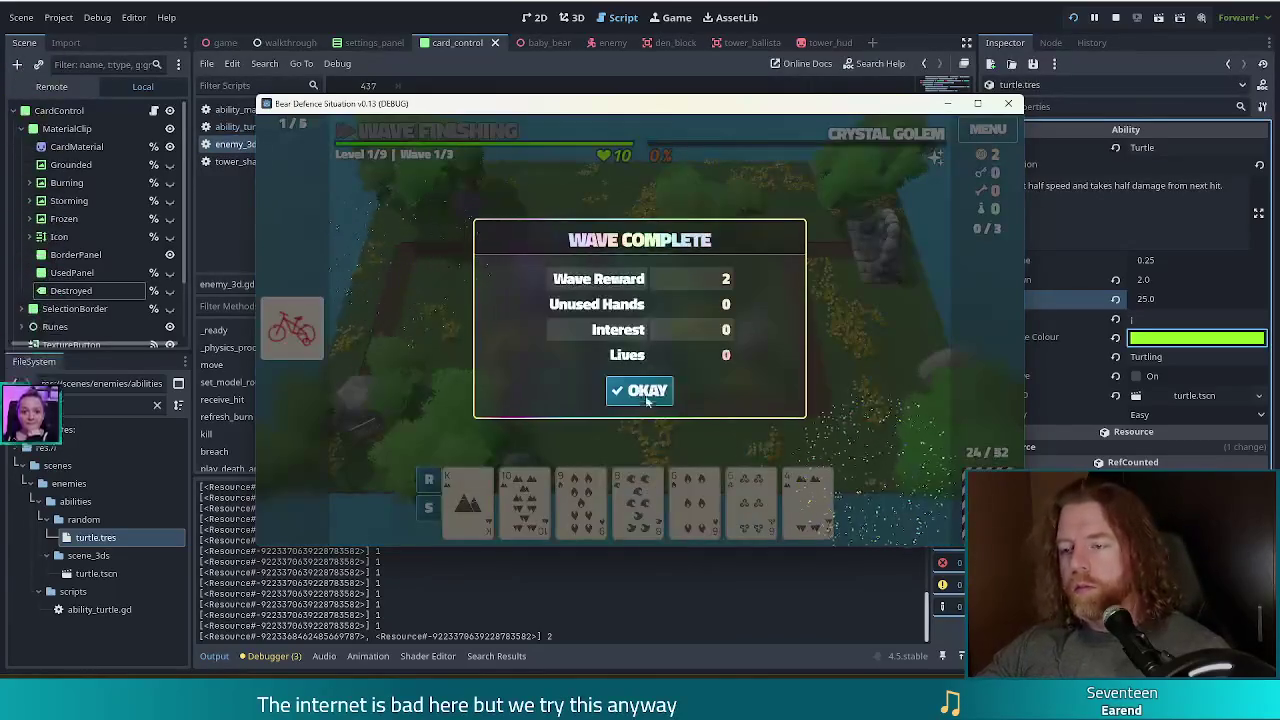
Dismiss the wave summary and build a Ballista from tens and sixes on the top-left path.
left_click(643, 390)
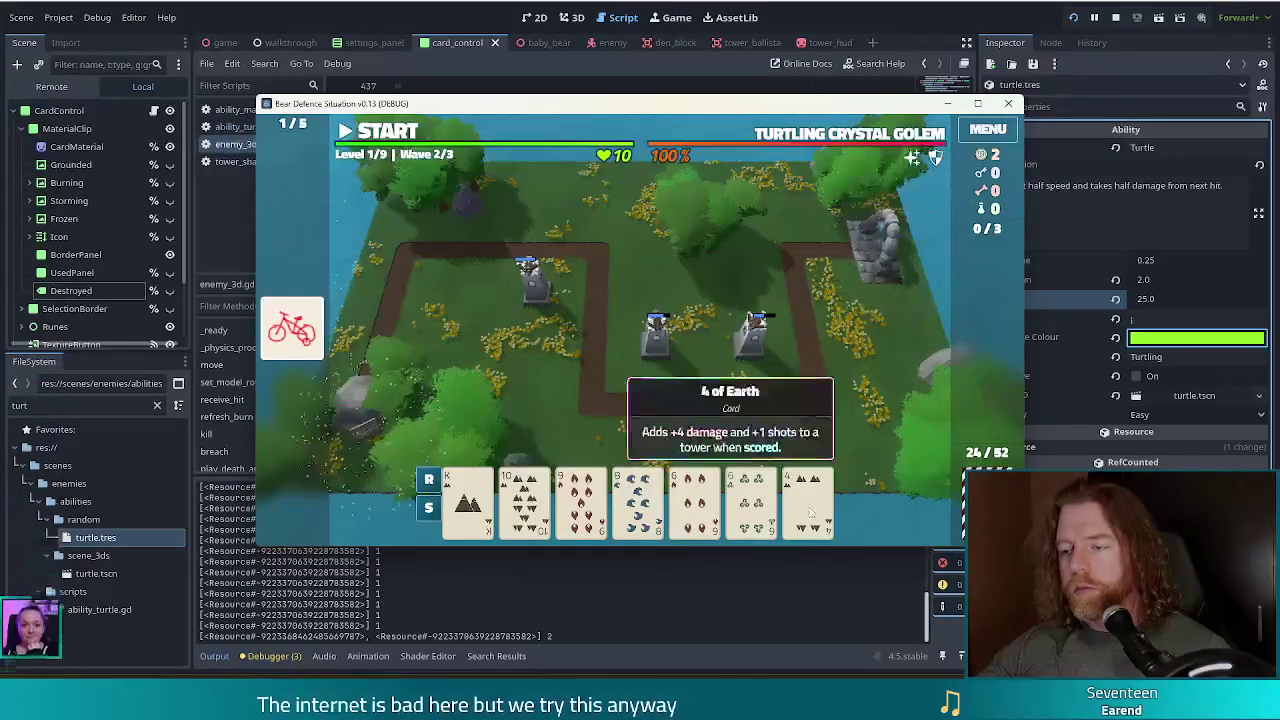
left_click(813, 508)
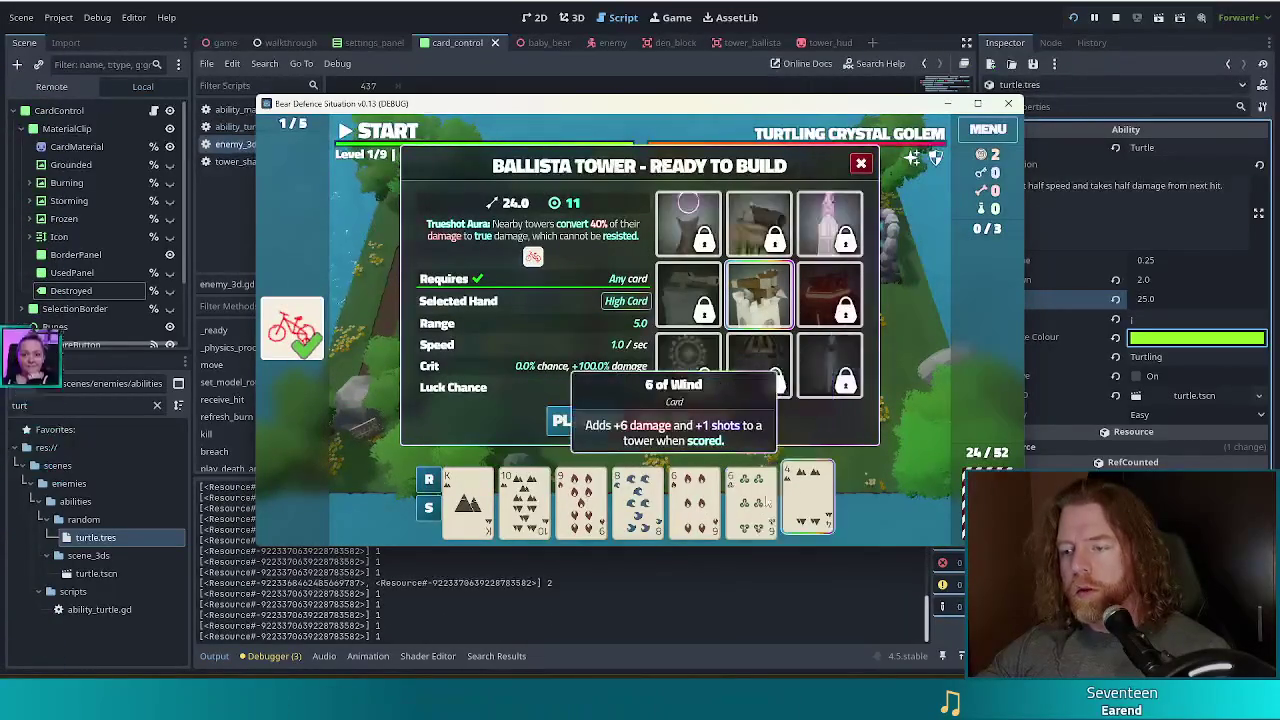
left_click(621, 500)
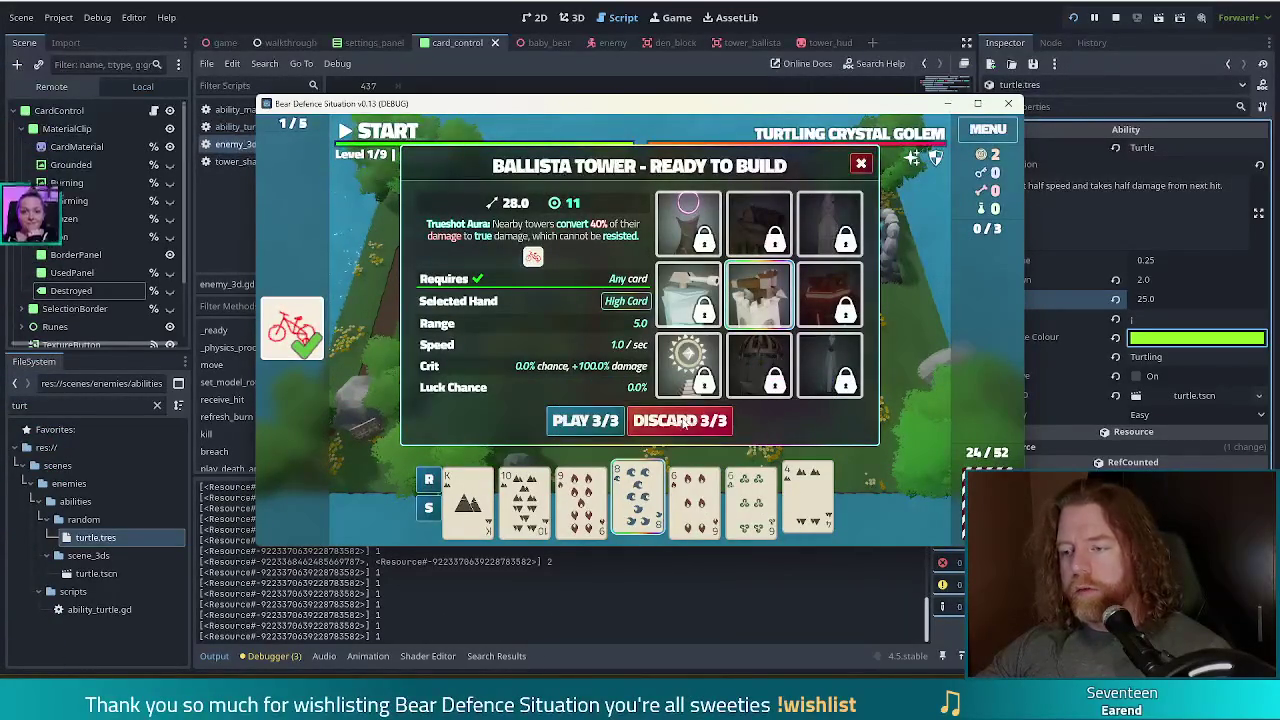
left_click(682, 421)
left_click(662, 495)
left_click(524, 500)
left_click(581, 500)
left_click(751, 500)
left_click(585, 420)
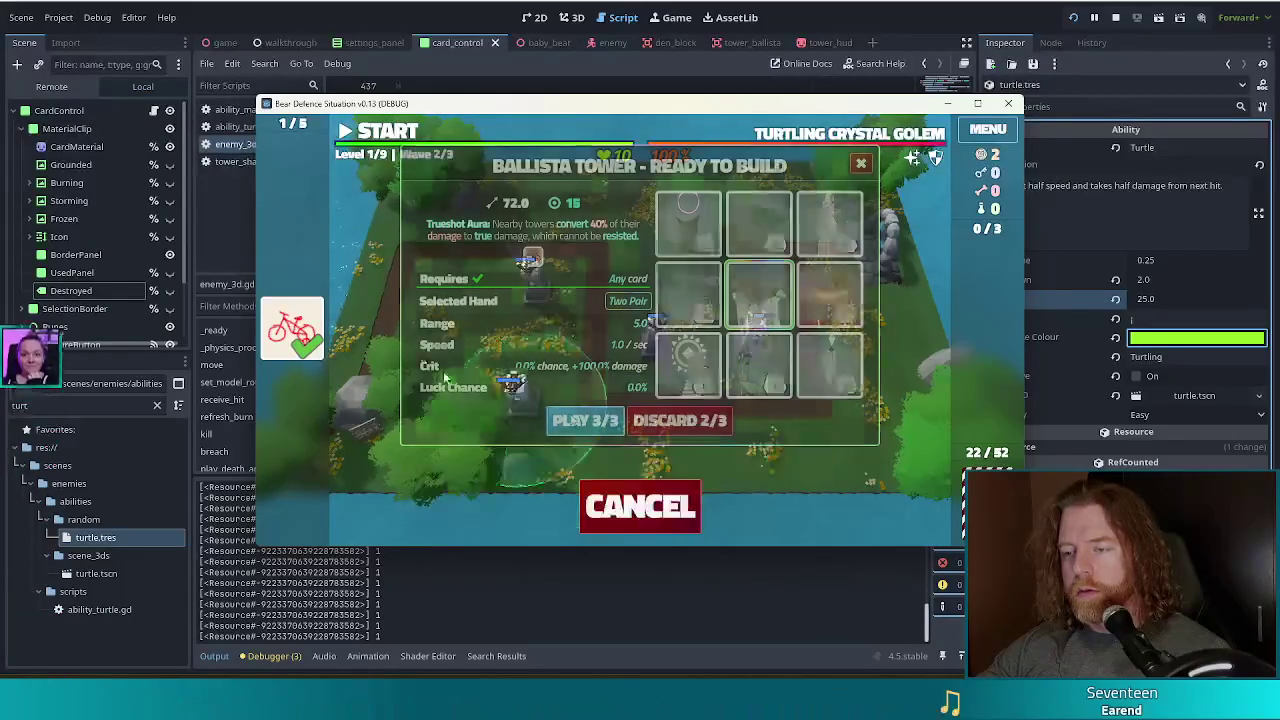
left_click(445, 280)
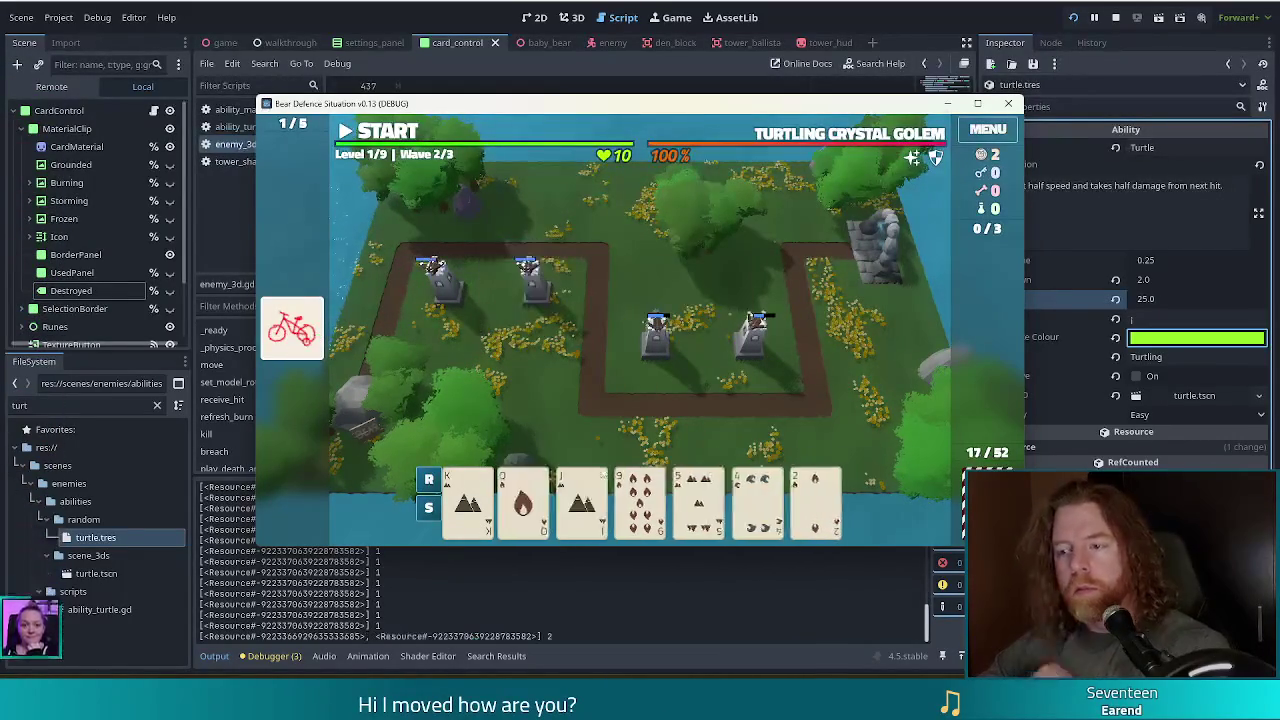
Discard unwanted cards, then build a Ballista from Kings and Queens beside the right-hand path.
left_click(637, 495)
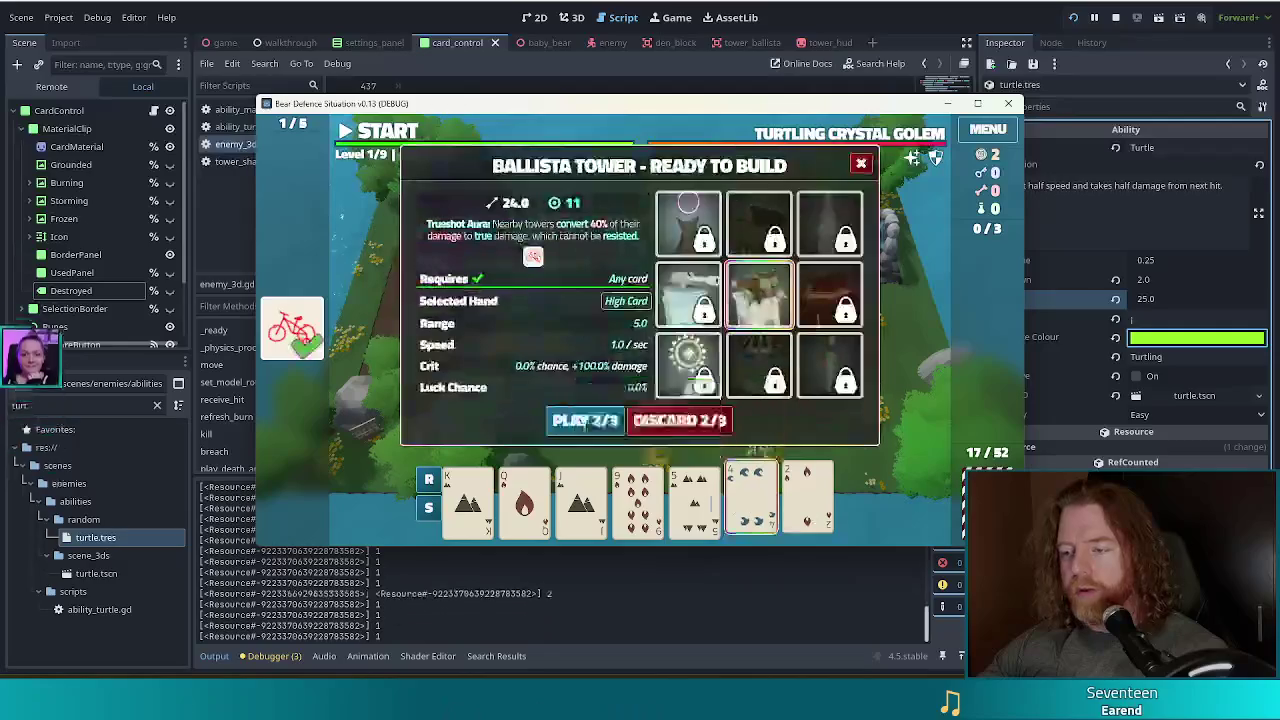
left_click(680, 421)
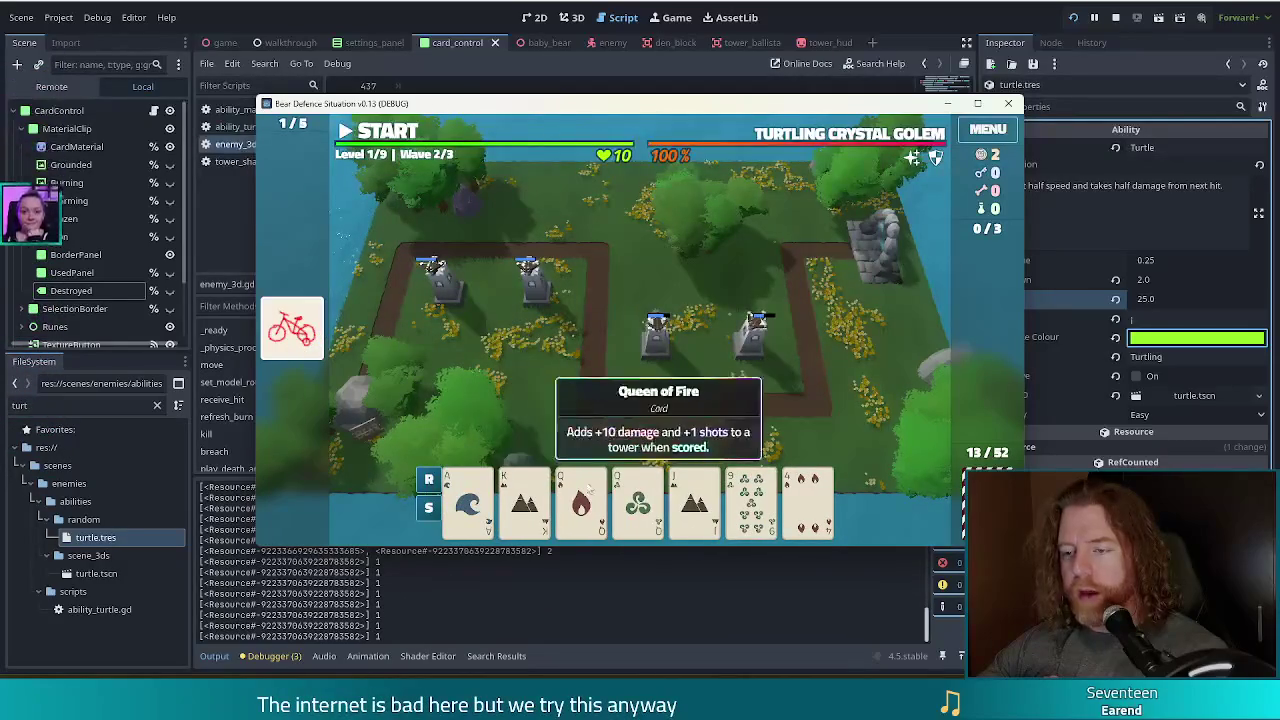
left_click(755, 493)
left_click(686, 417)
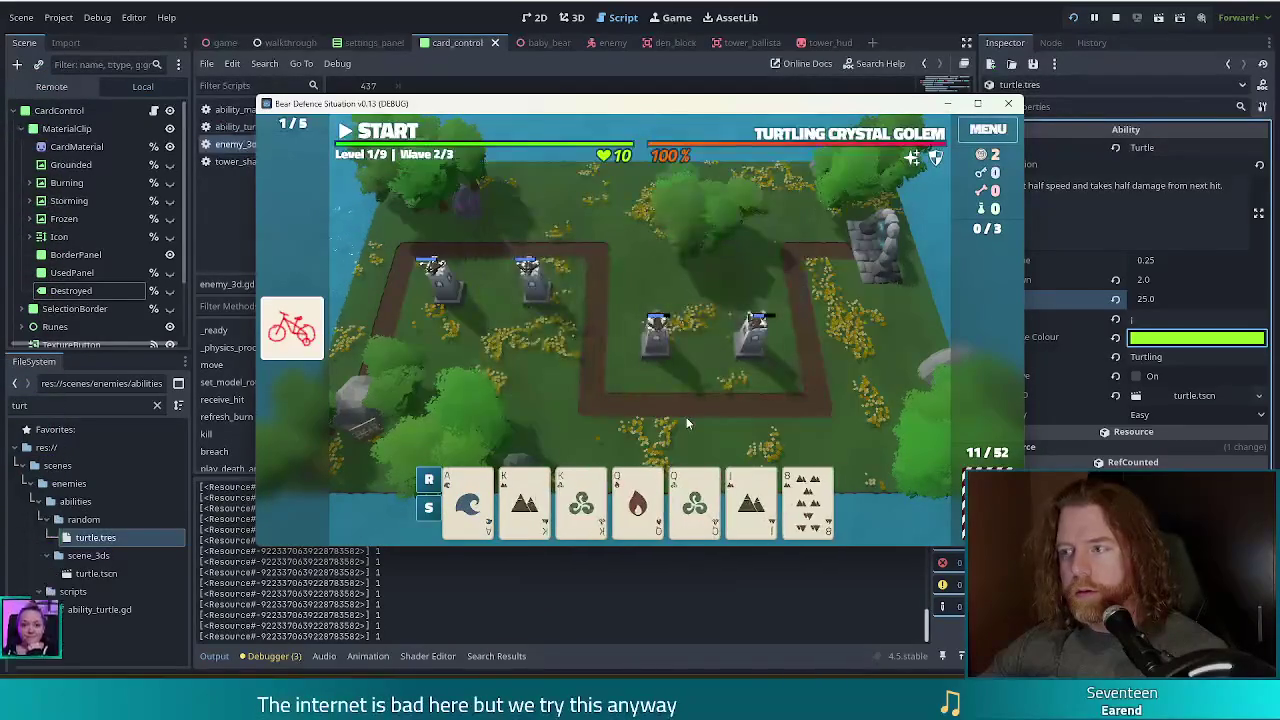
left_click(524, 495)
left_click(581, 495)
left_click(637, 495)
left_click(694, 495)
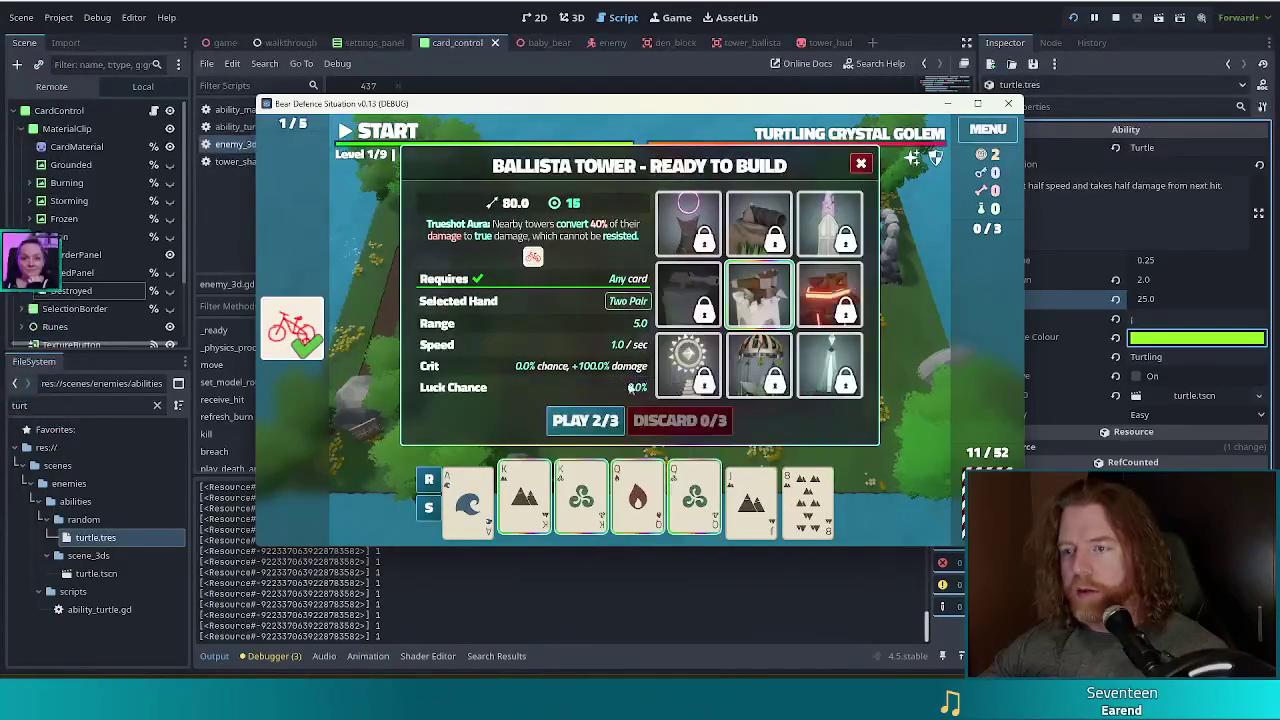
left_click(598, 428)
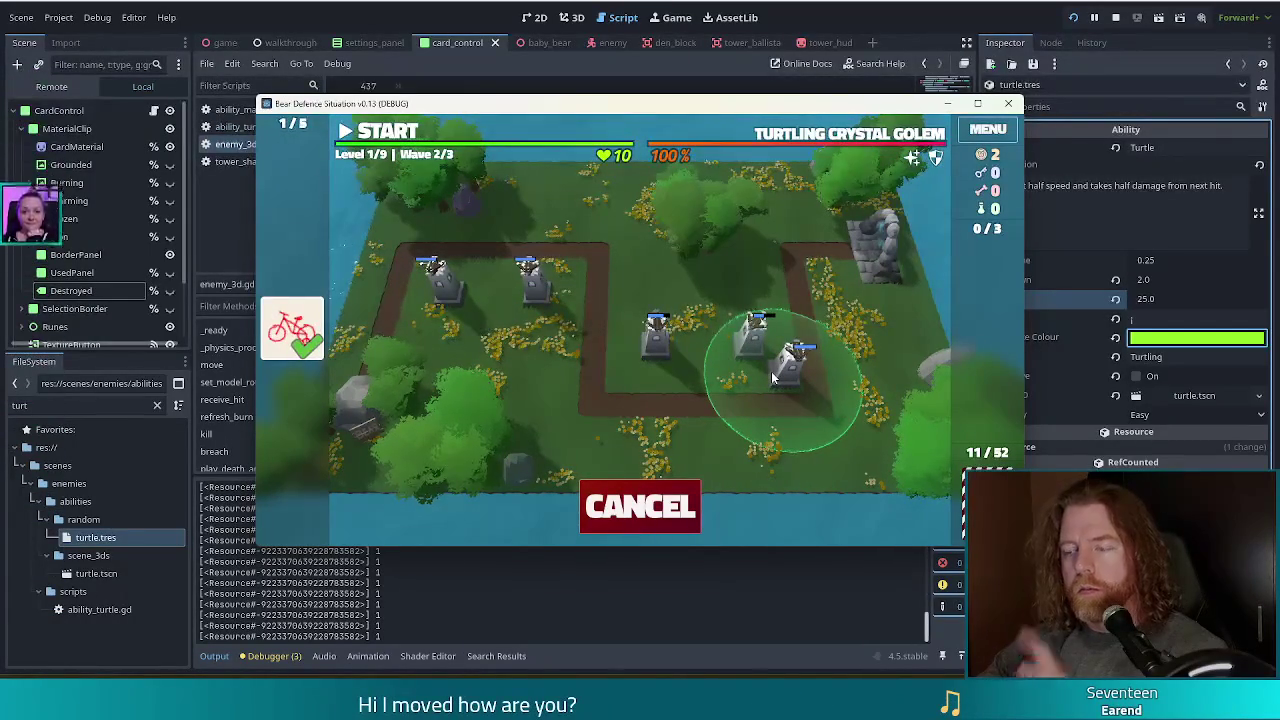
left_click(770, 378)
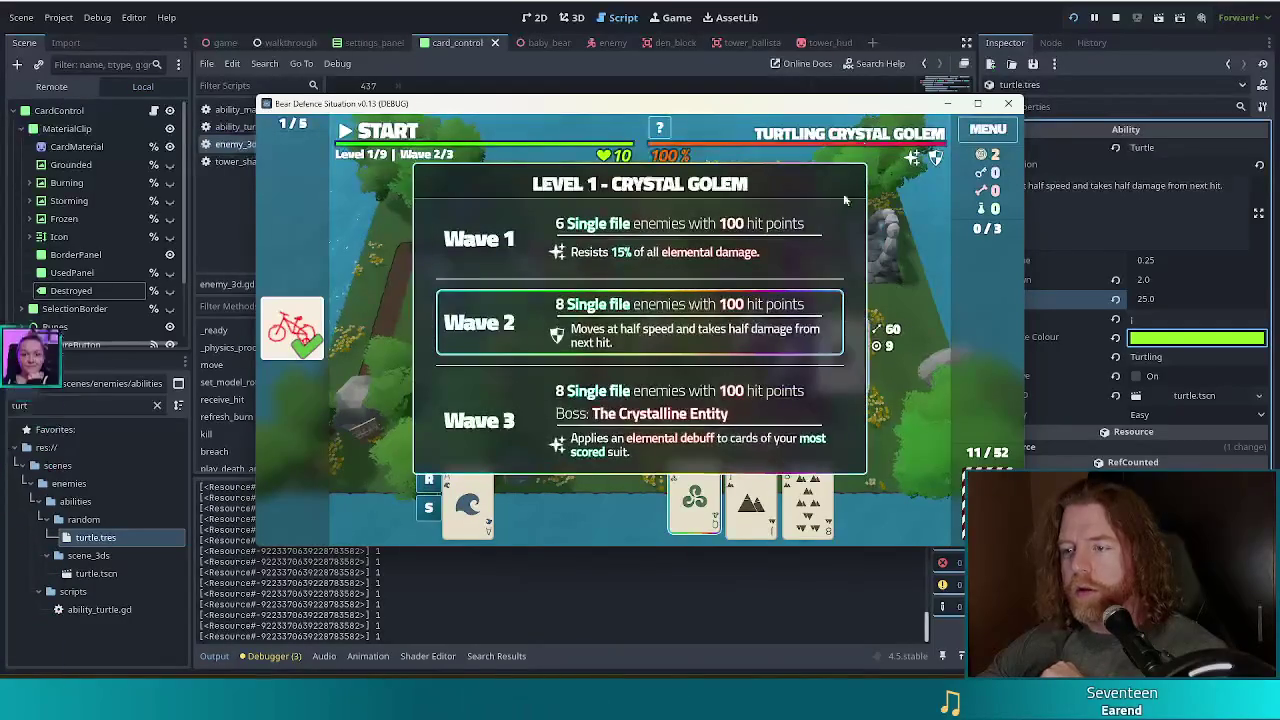
Start wave 2 against the Crystal Golem and dismiss the Wave Complete summary once it ends.
left_click(368, 137)
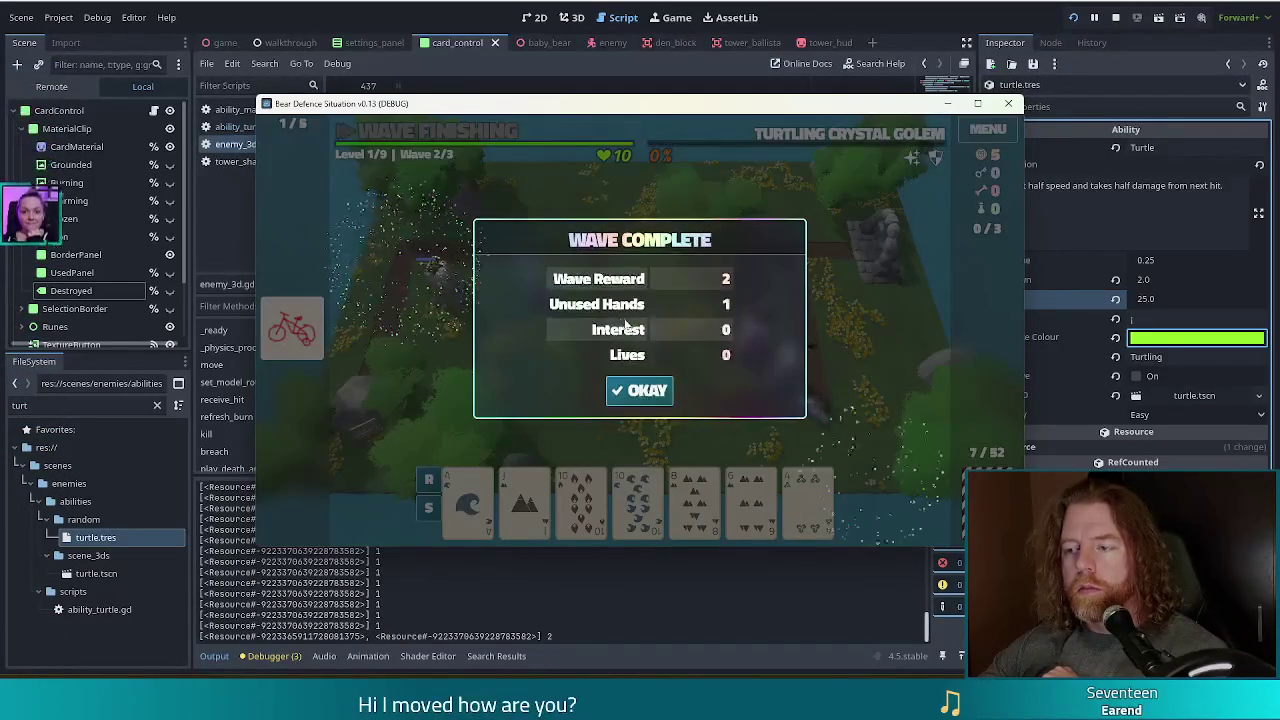
left_click(651, 402)
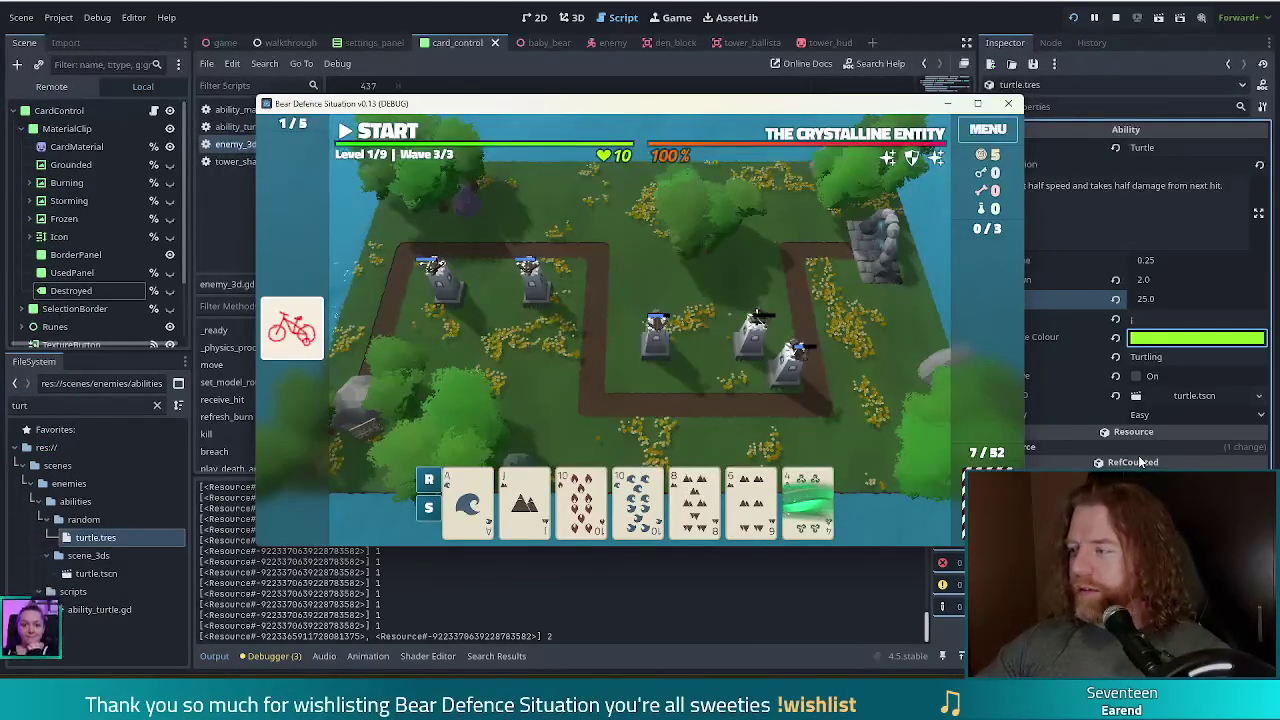
Build a final Ballista from Aces and Kings of Fire and Water, clear wave 3, then stop the game.
mouse_move(1140, 462)
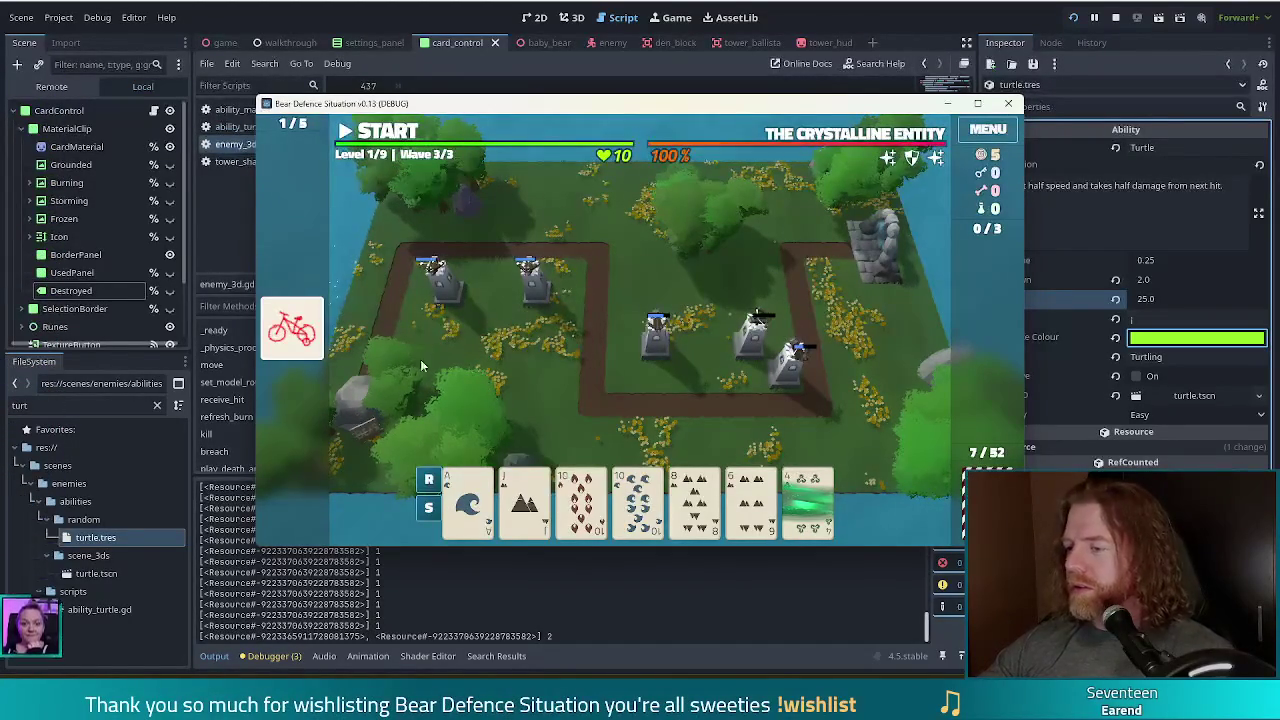
left_click(693, 500)
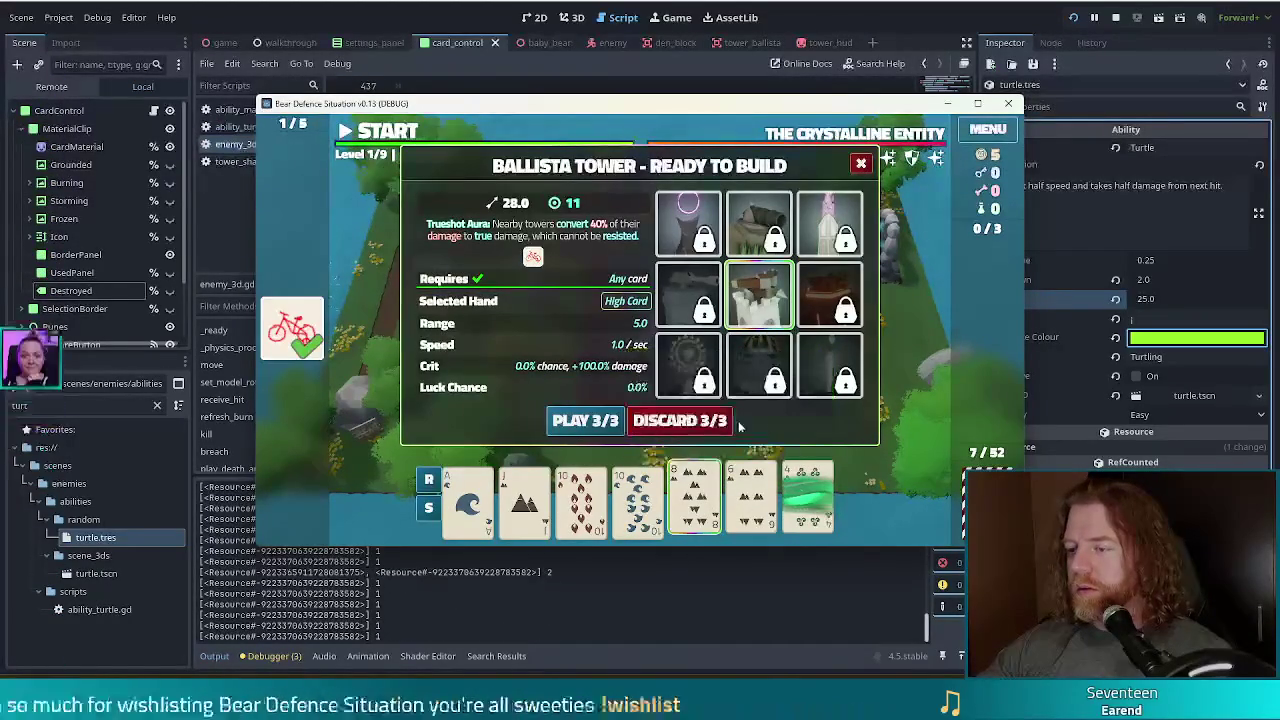
left_click(680, 420)
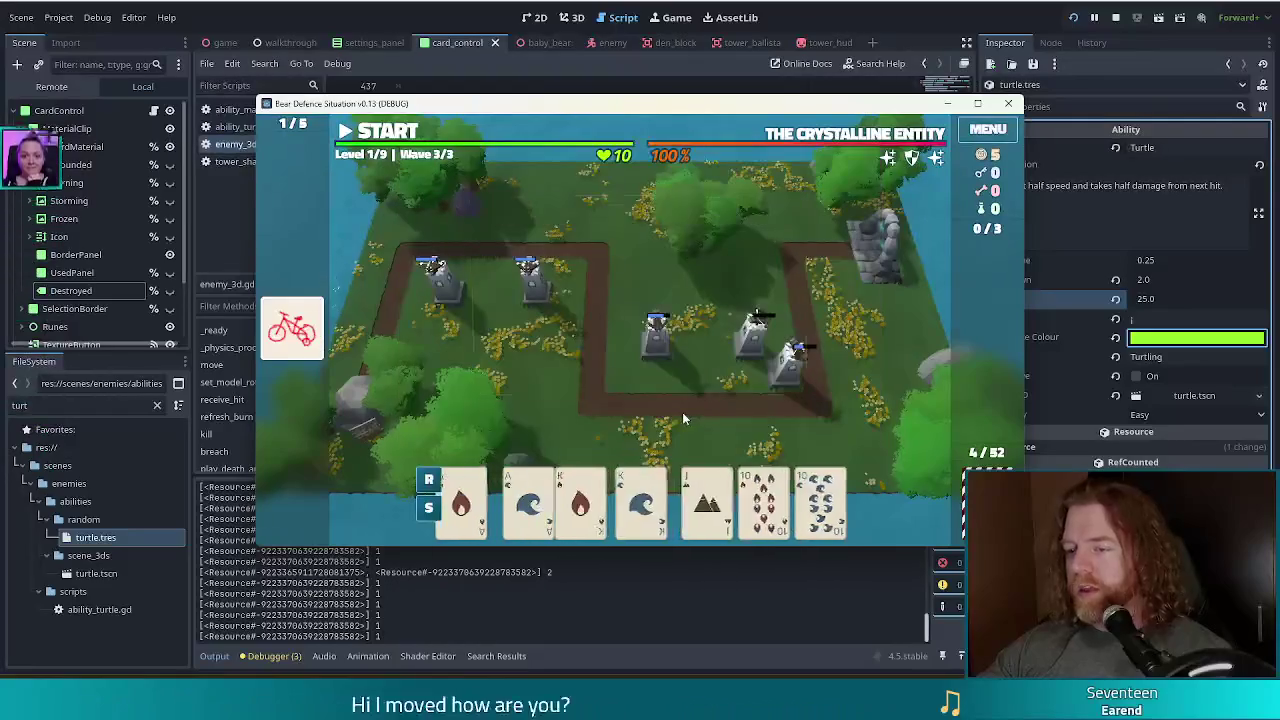
left_click(468, 500)
left_click(524, 500)
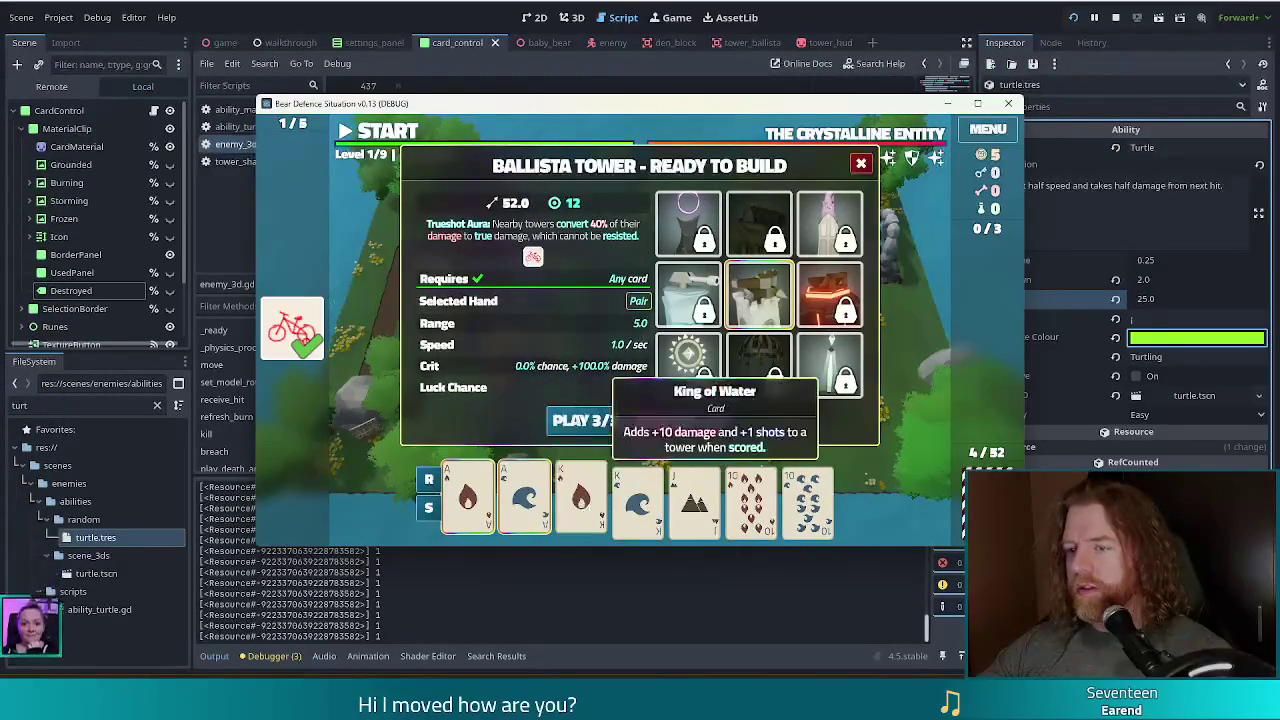
left_click(640, 505)
left_click(581, 500)
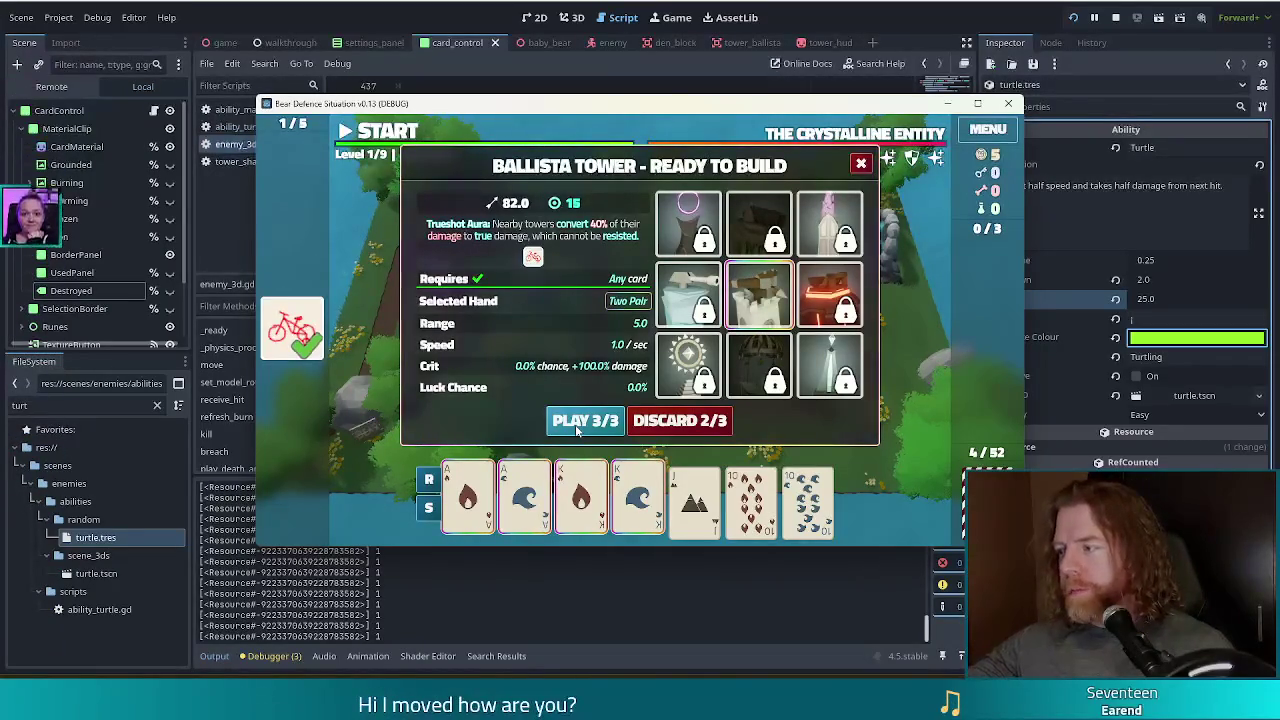
left_click(577, 425)
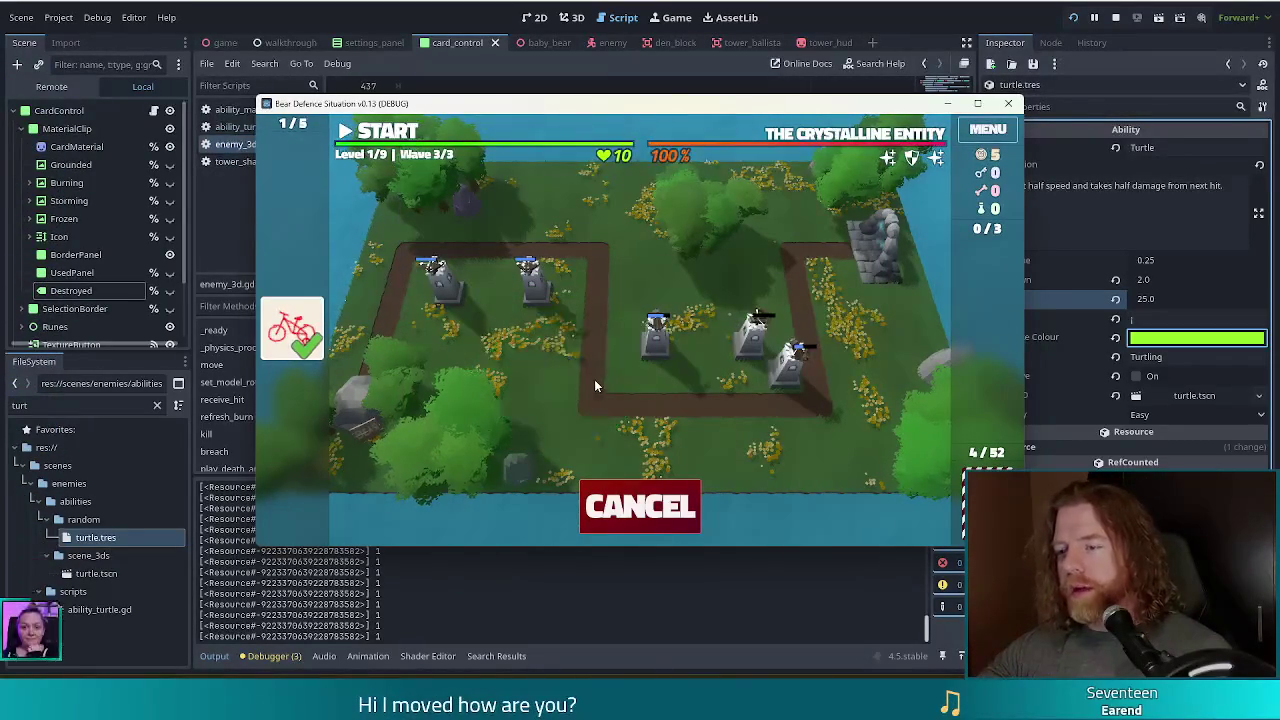
left_click(592, 400)
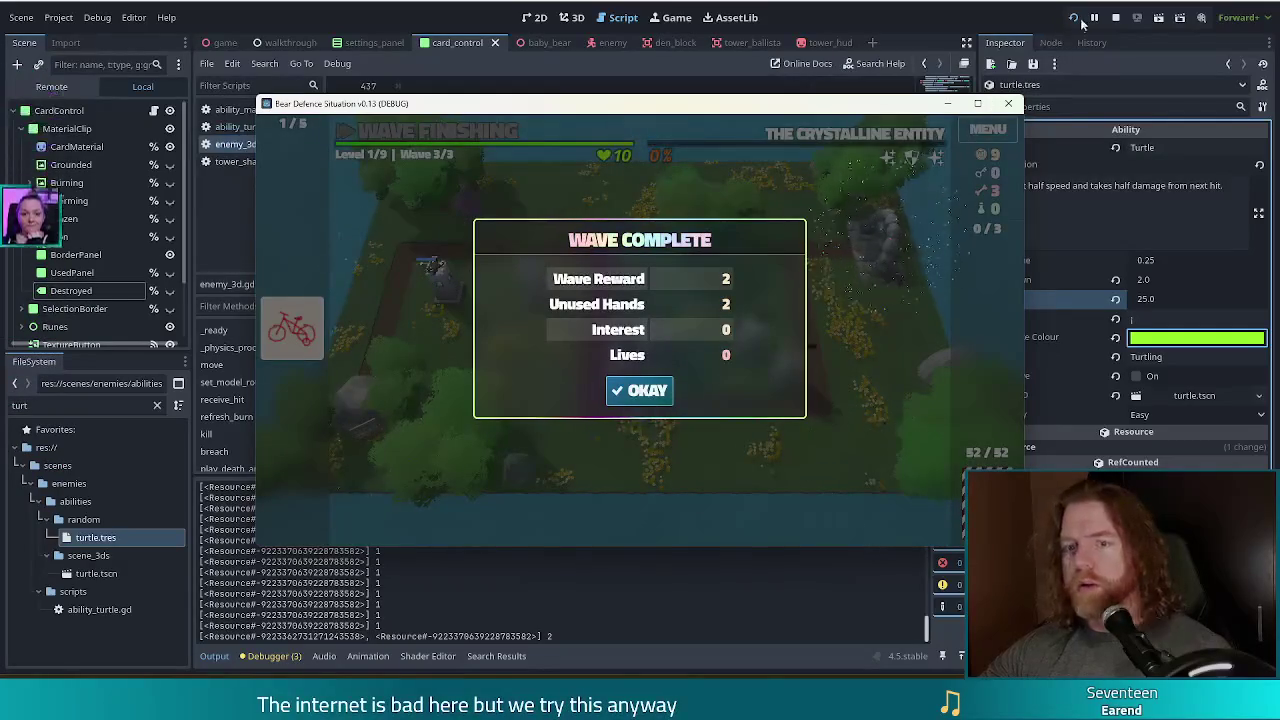
left_click(1118, 18)
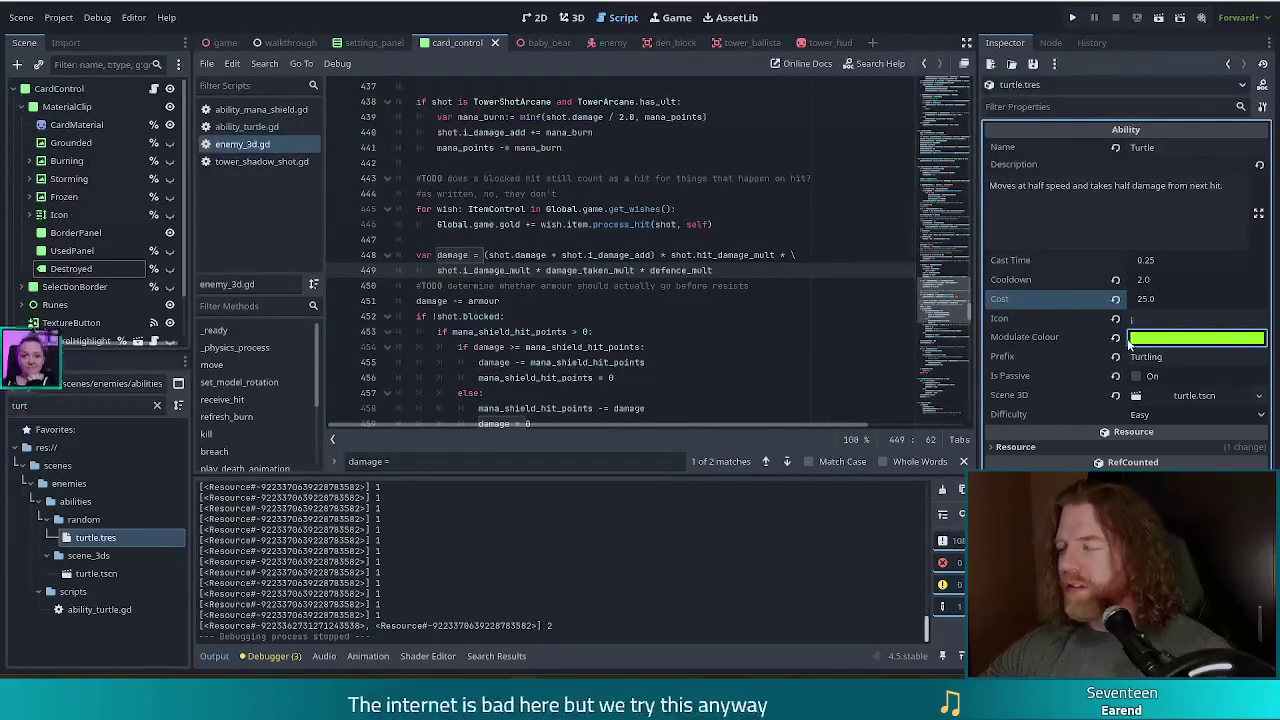
Open turtle.tscn, select its Sphere shield mesh, and view it in the 3D workspace.
mouse_move(1148, 345)
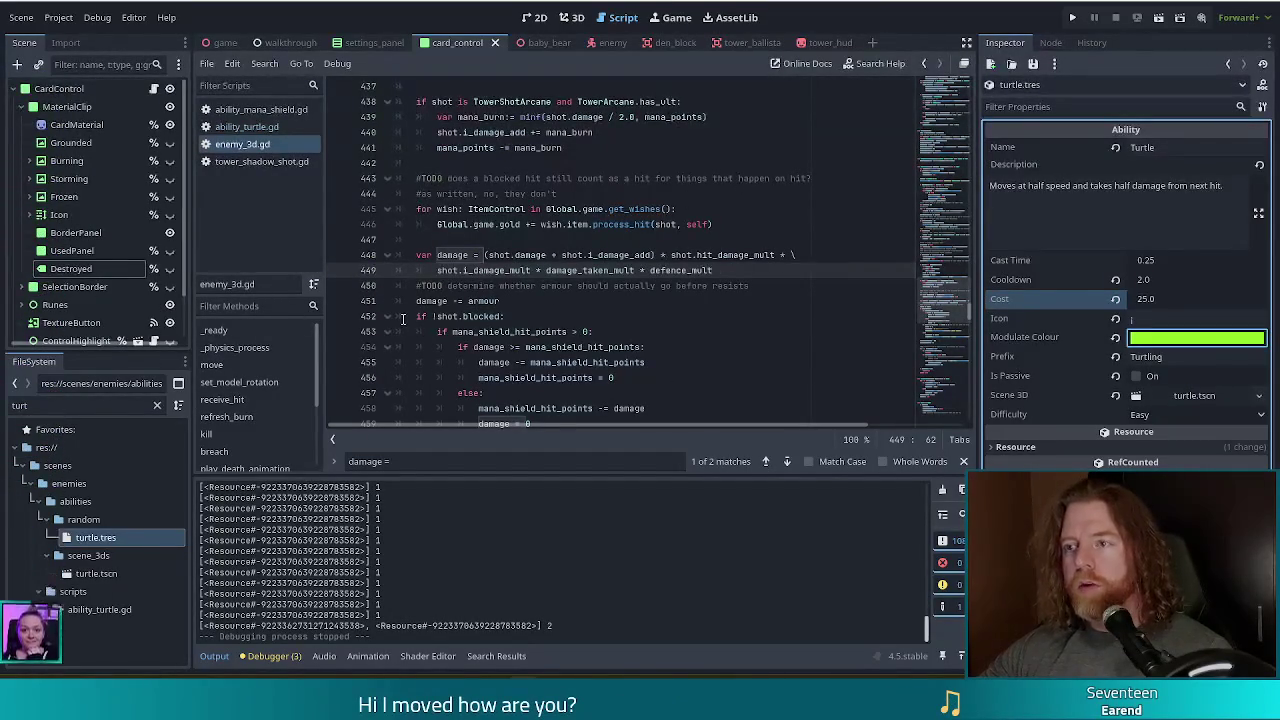
double_click(106, 574)
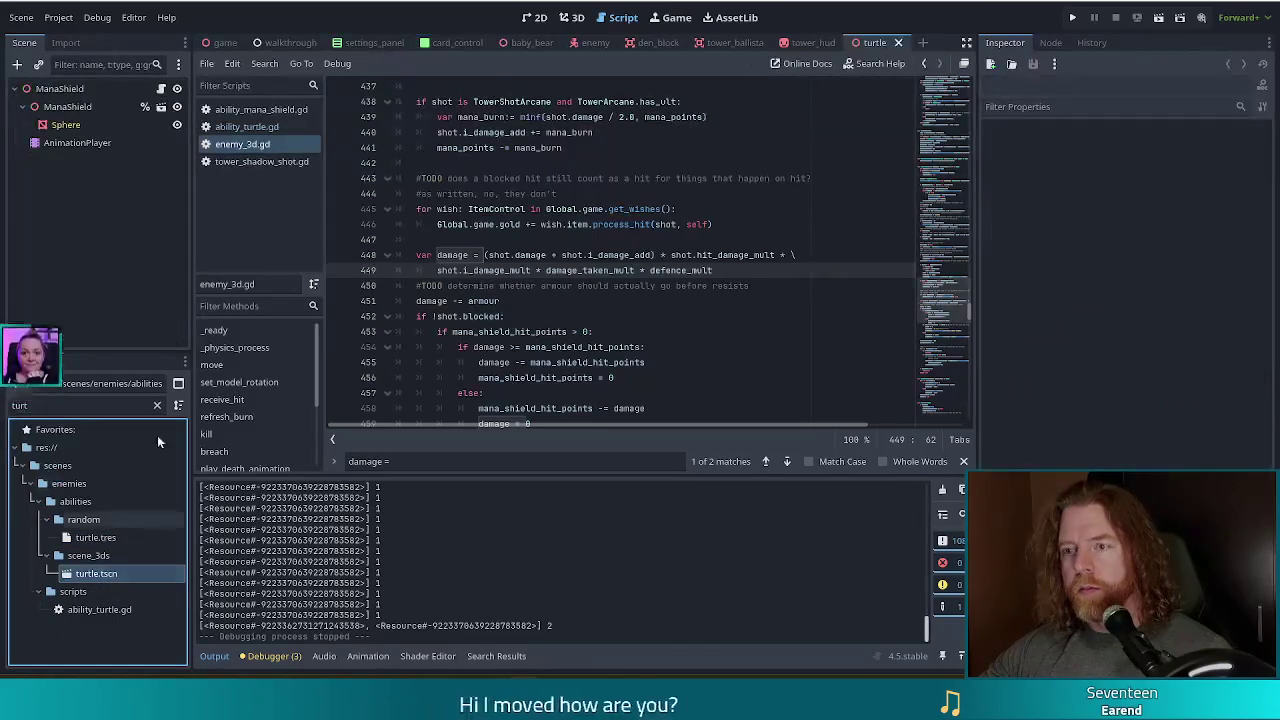
left_click(66, 124)
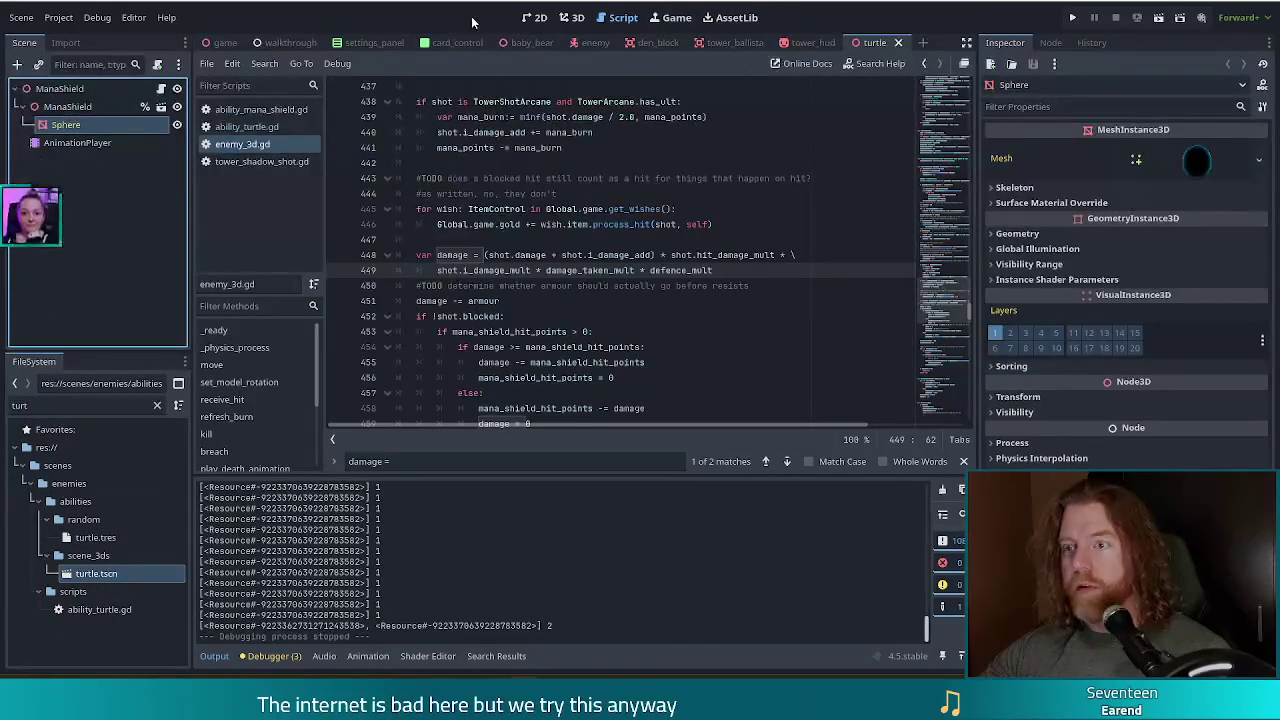
left_click(572, 17)
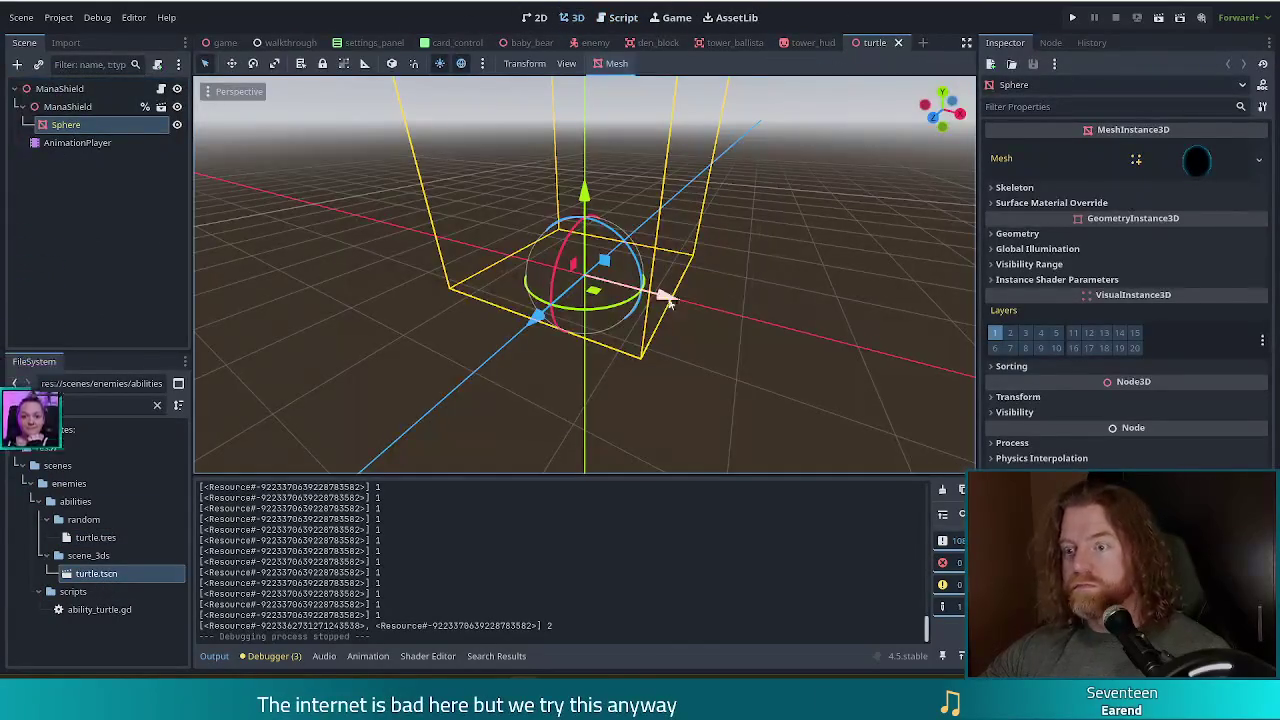
Advance the AnimationPlayer's show animation to 0.35 seconds so the shield appears.
left_click(85, 142)
left_click(434, 490)
left_click(458, 563)
left_click(333, 525)
left_click_drag(333, 525, 342, 522)
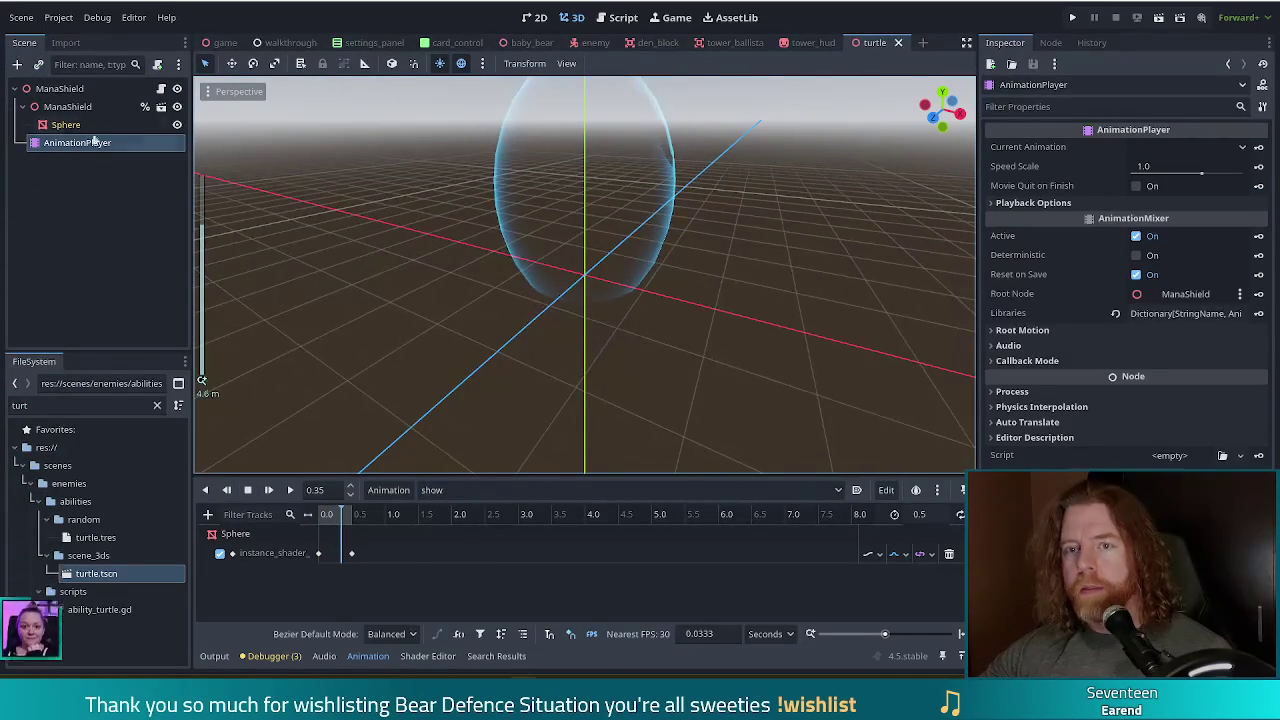
Select the Sphere and look through its expanded mesh and material properties.
left_click(66, 124)
left_click(1189, 165)
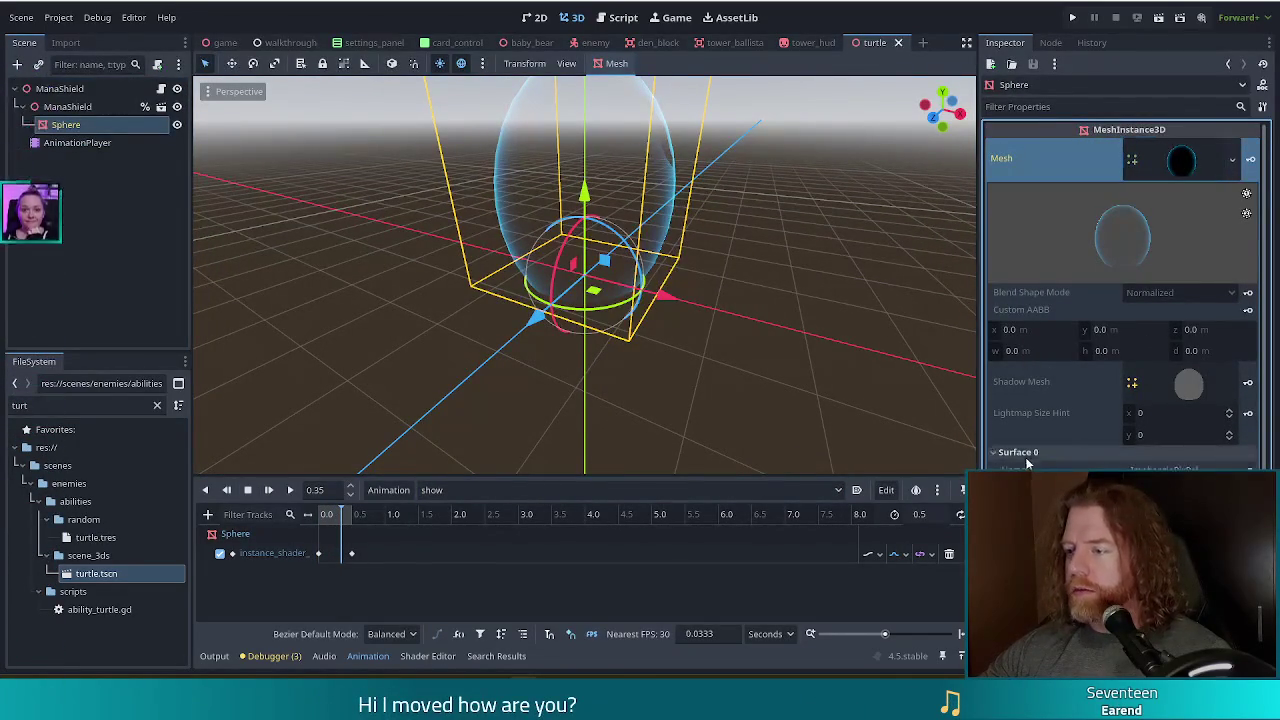
scroll(1150, 424, "down", 5)
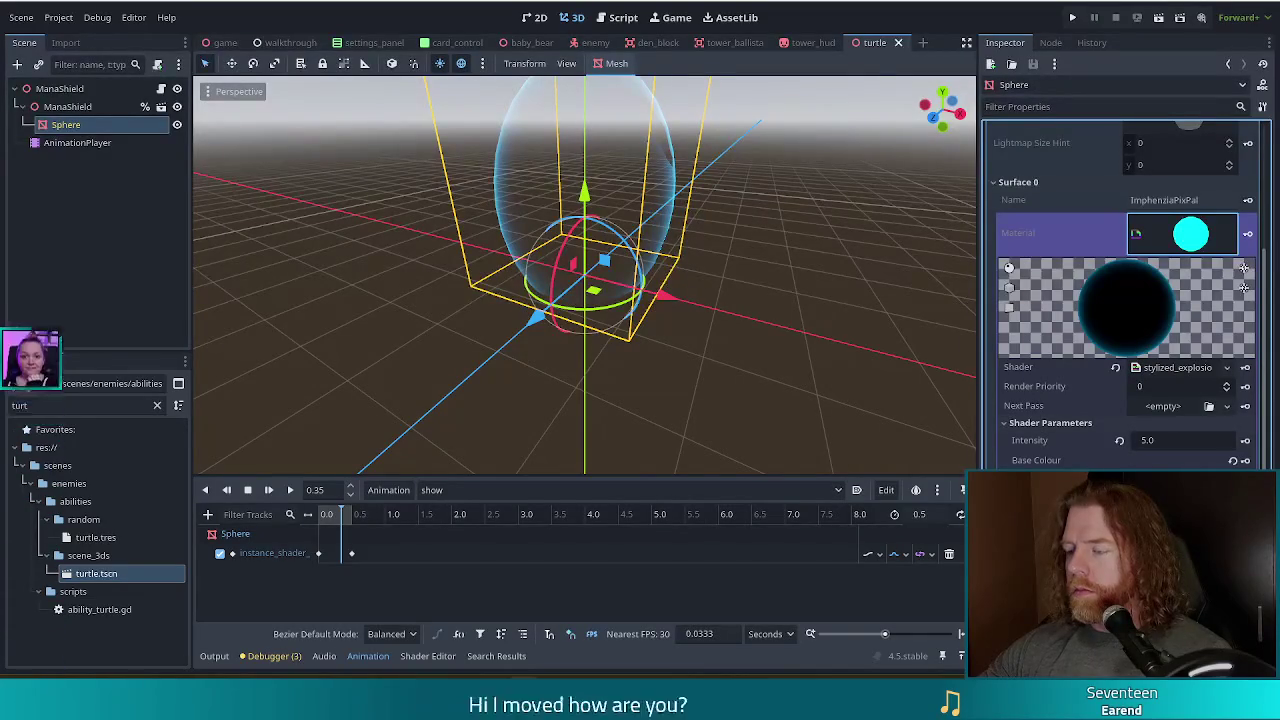
scroll(1124, 300, "up", 2)
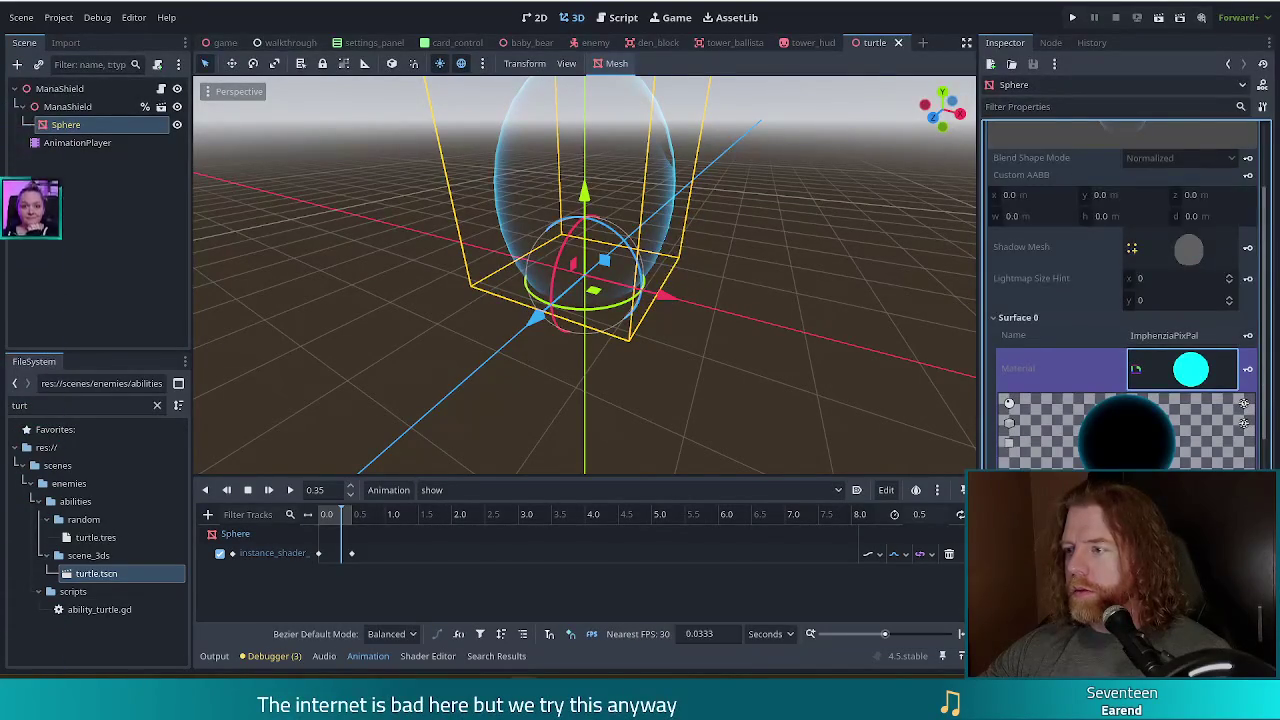
scroll(1135, 300, "down", 6)
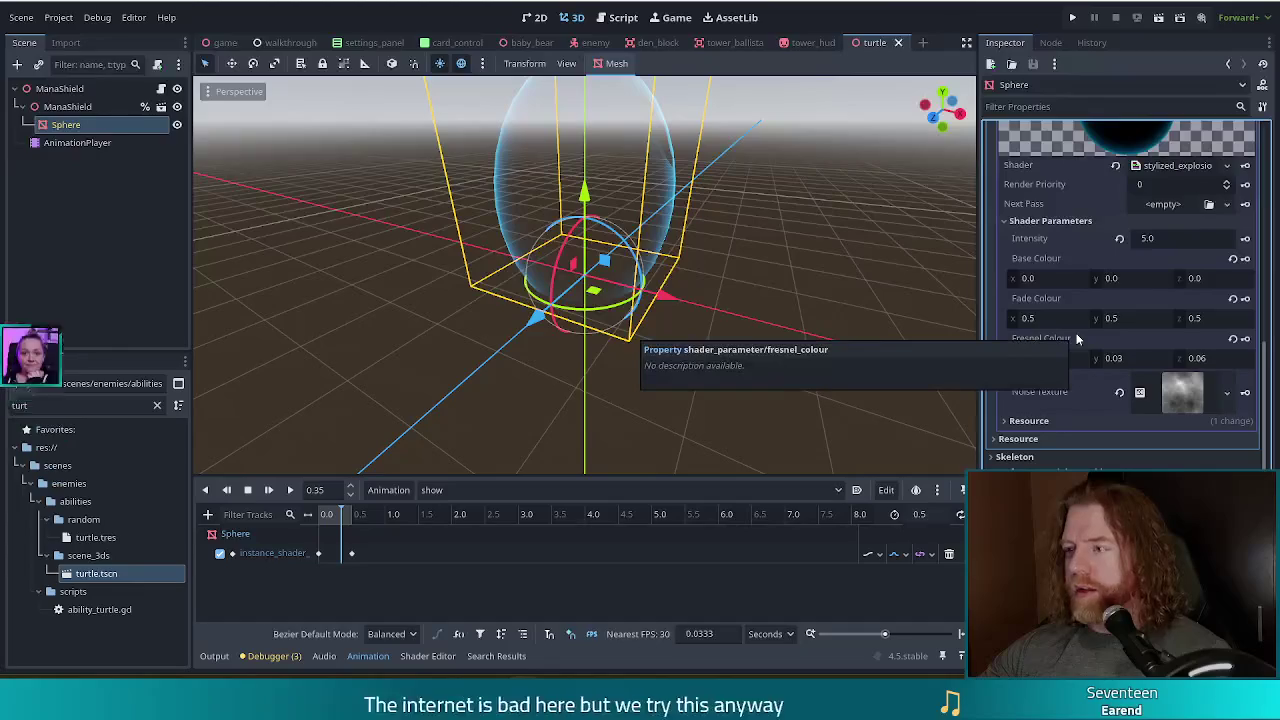
scroll(1076, 340, "down", 2)
scroll(1072, 380, "up", 3)
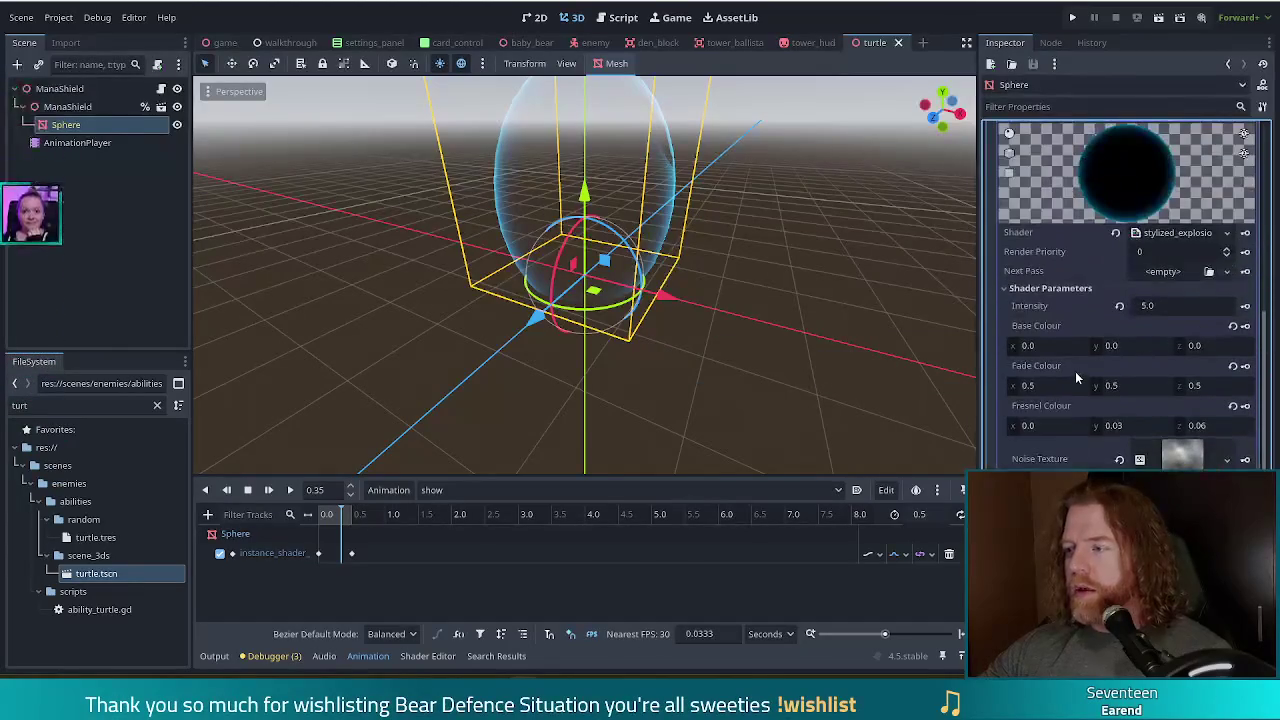
scroll(1167, 345, "up", 3)
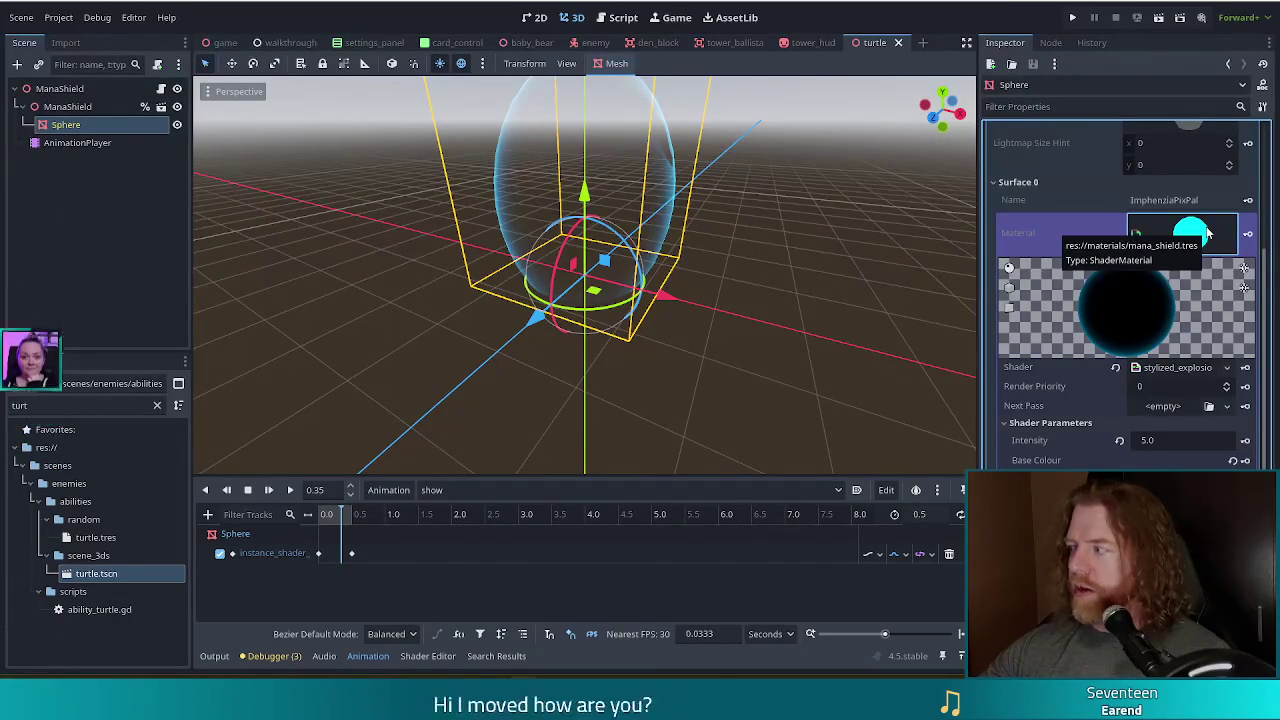
scroll(1092, 380, "up", 5)
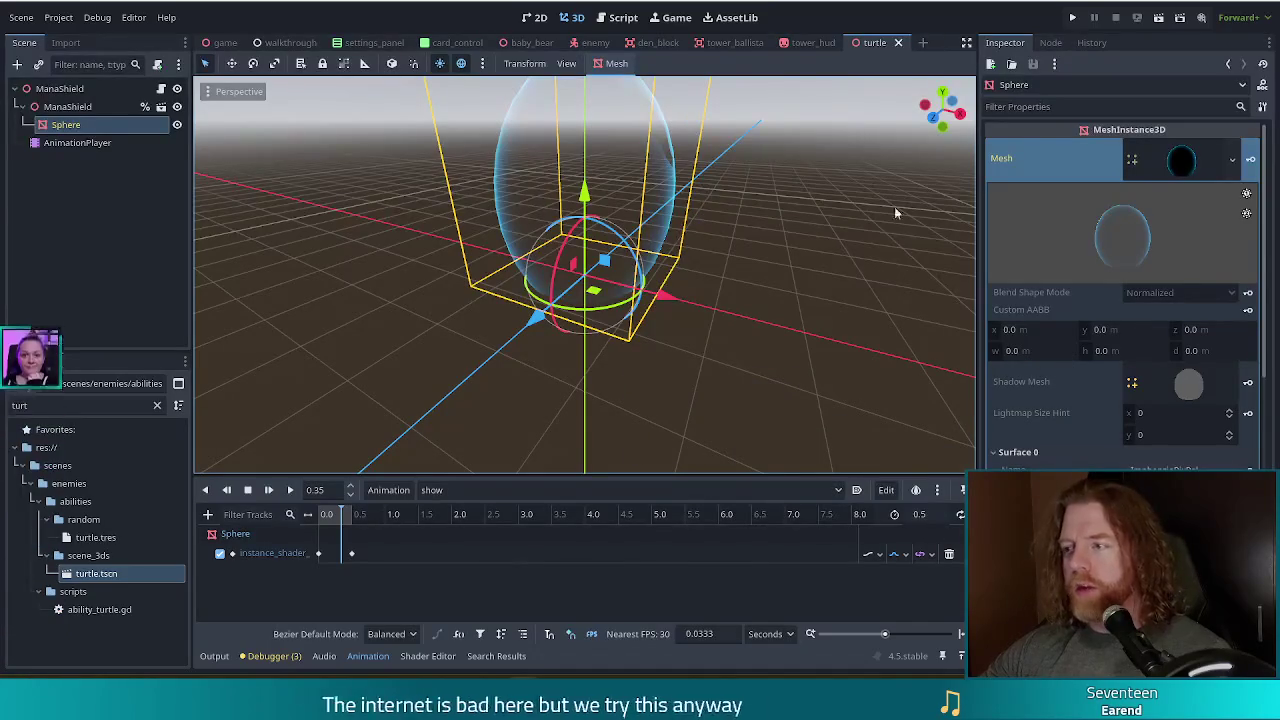
Collapse the mesh properties, orbit out to see the whole shield, and bring up the turtle image search.
left_click(1181, 160)
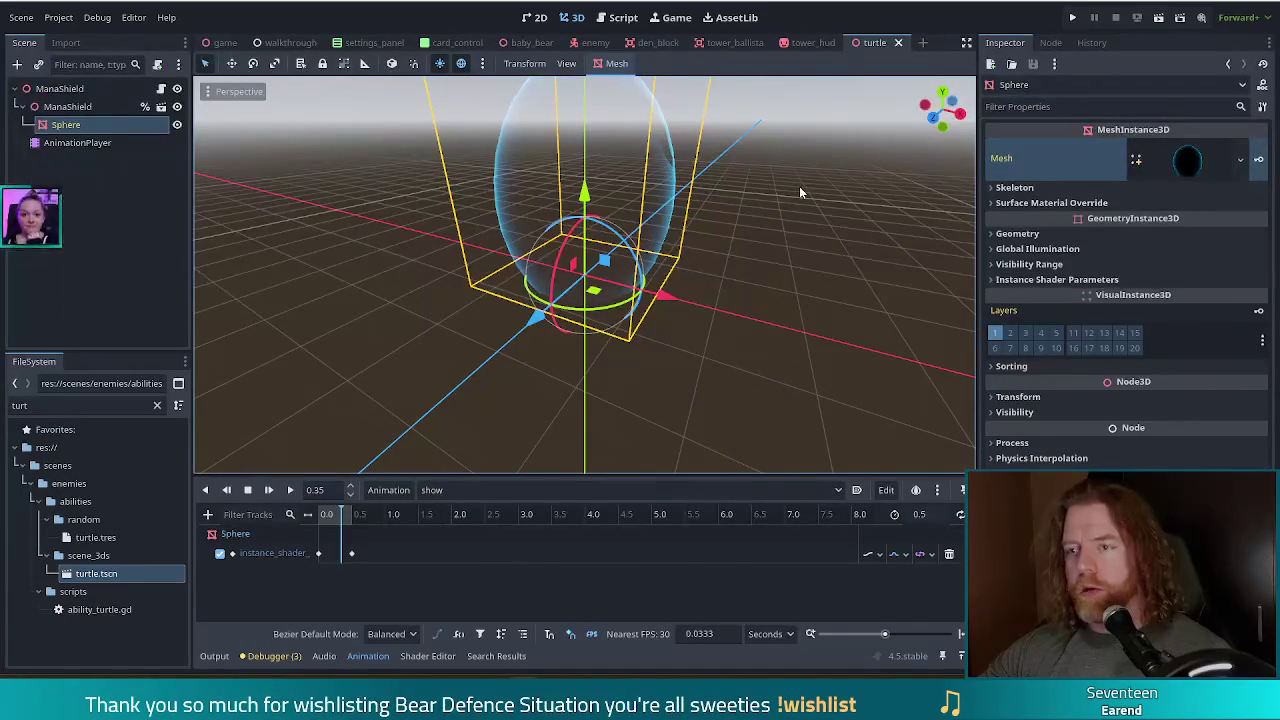
scroll(803, 228, "down", 4)
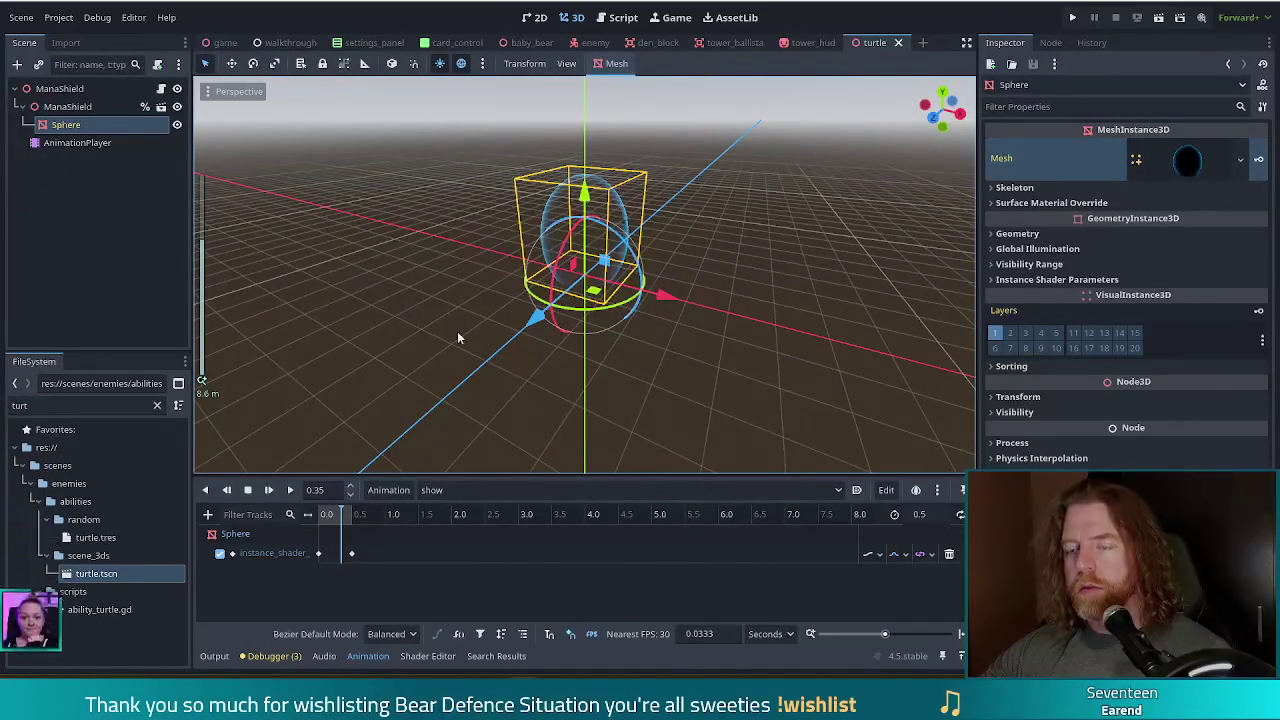
mouse_move(457, 338)
left_mouse_down()
mouse_move(547, 338)
mouse_move(492, 339)
mouse_move(731, 280)
mouse_move(547, 215)
left_mouse_up()
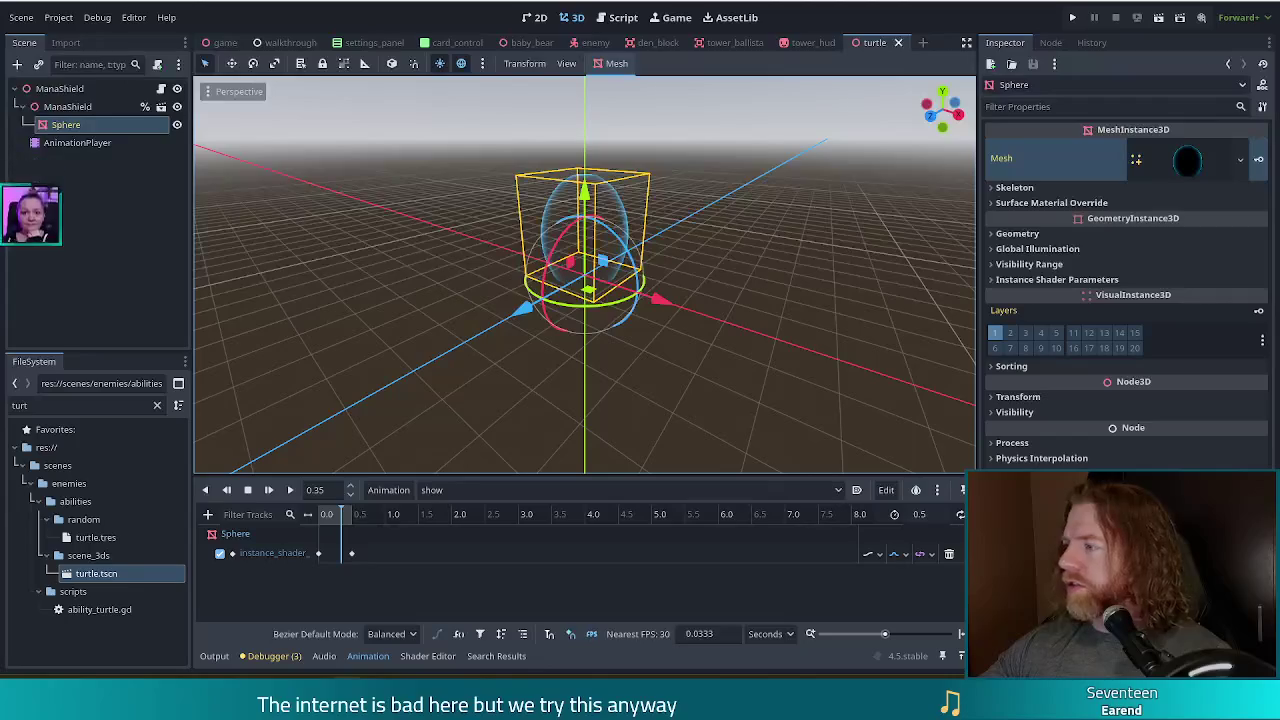
key("alt+Tab")
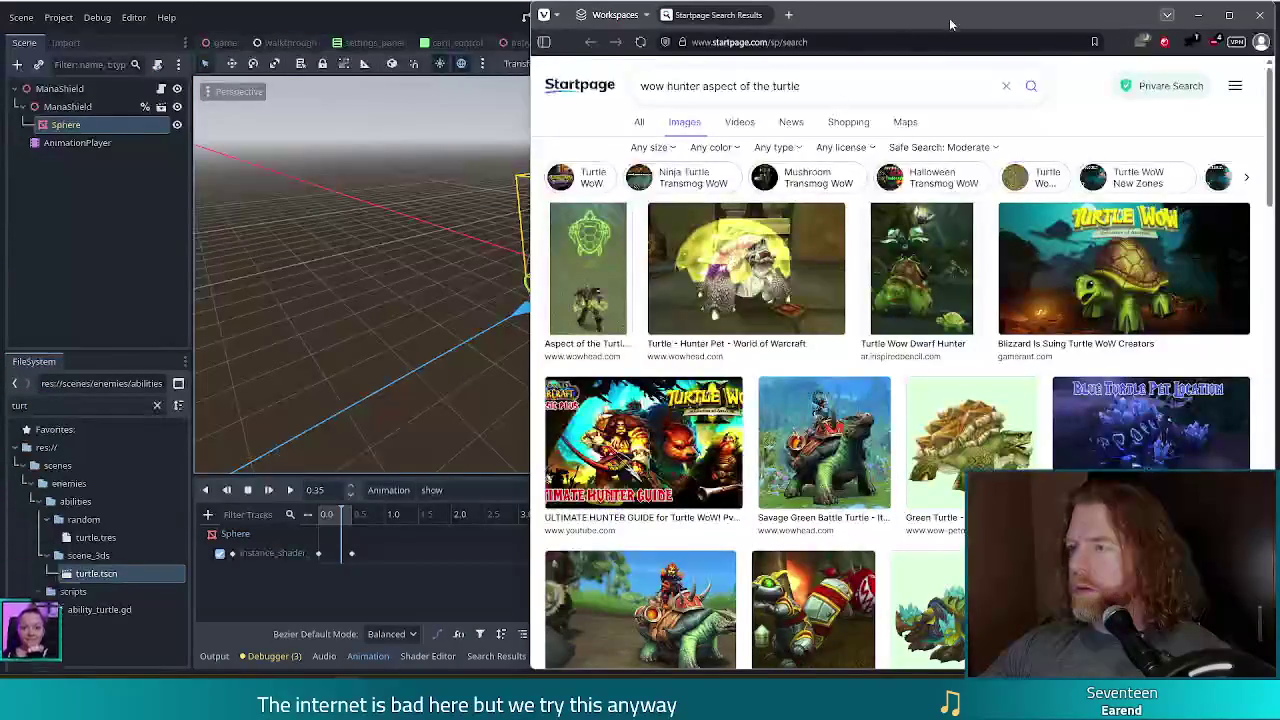
Preview the Aspect of the Turtle, Turtle - Hunter Pet and Legion alpha reference images, then return to Godot.
double_click(873, 20)
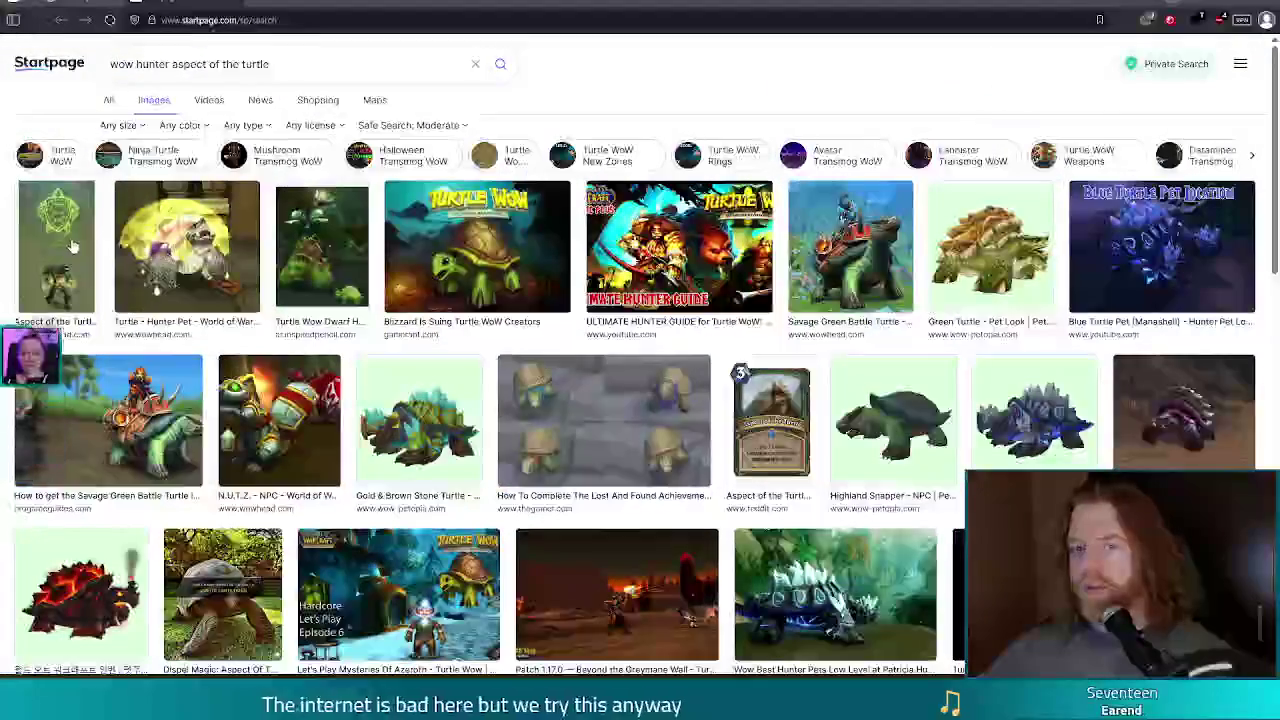
left_click(72, 244)
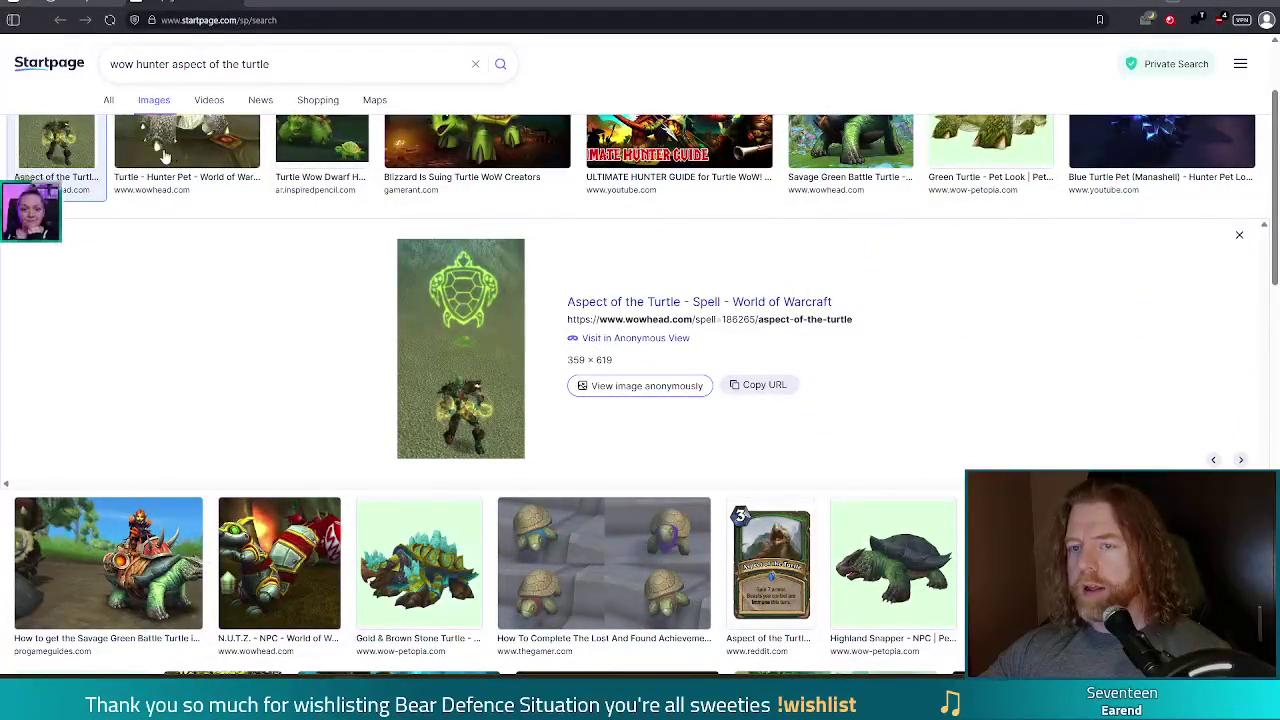
left_click(188, 148)
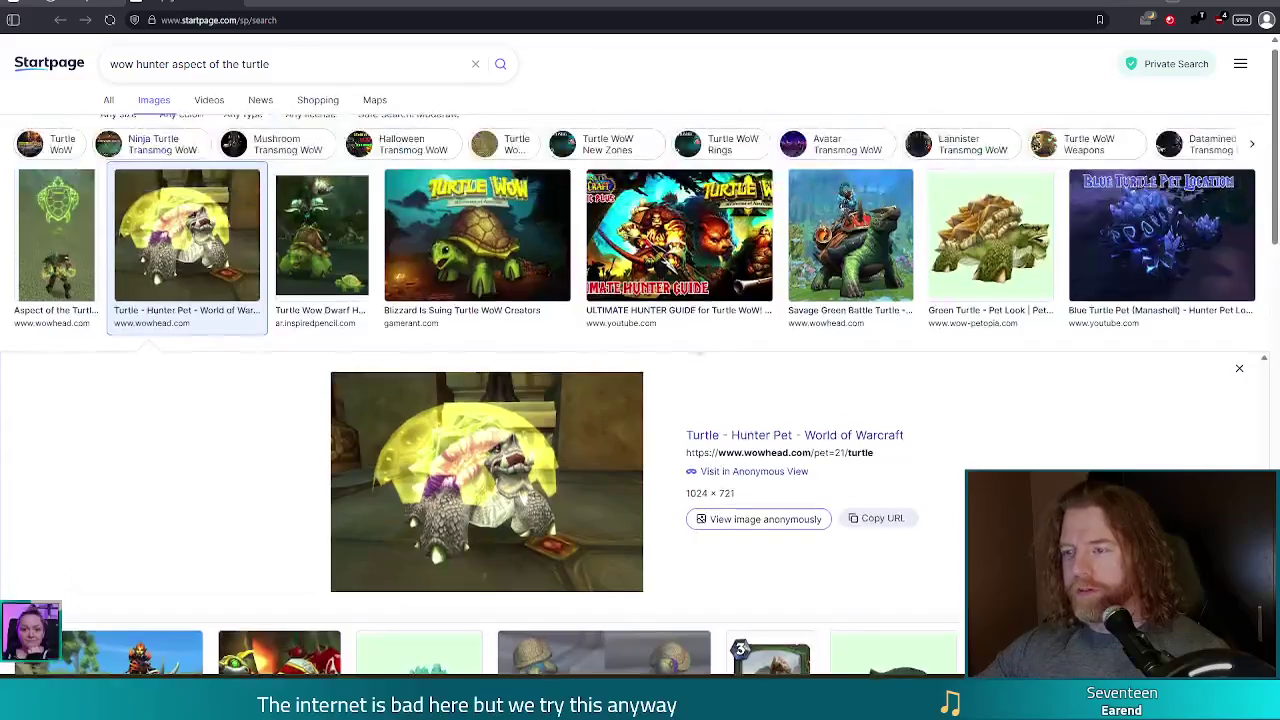
scroll(690, 360, "down", 5)
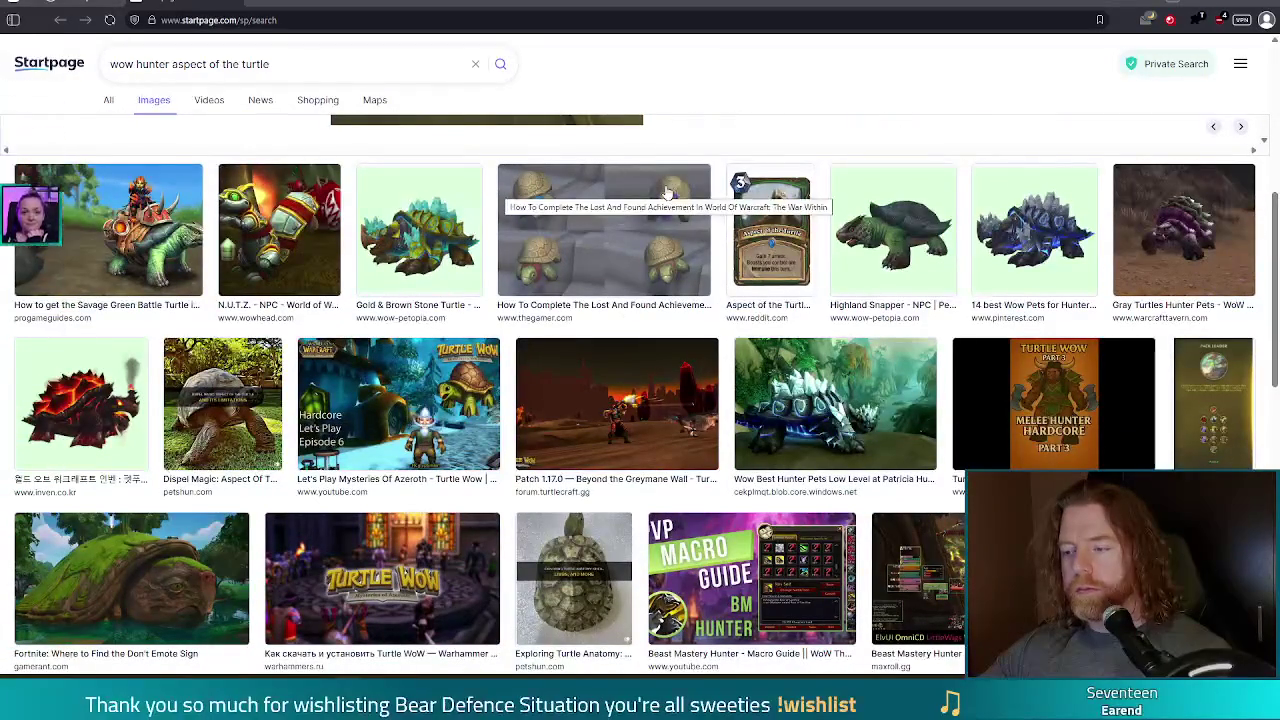
scroll(660, 220, "down", 5)
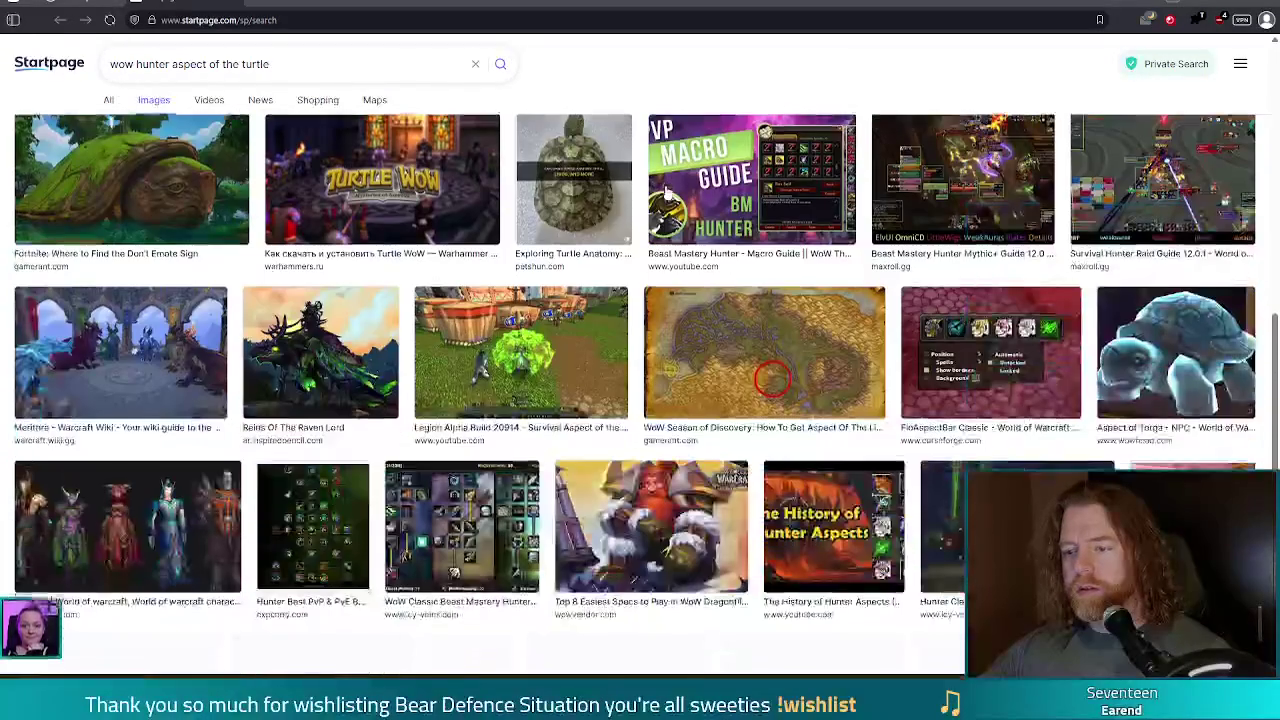
left_click(553, 355)
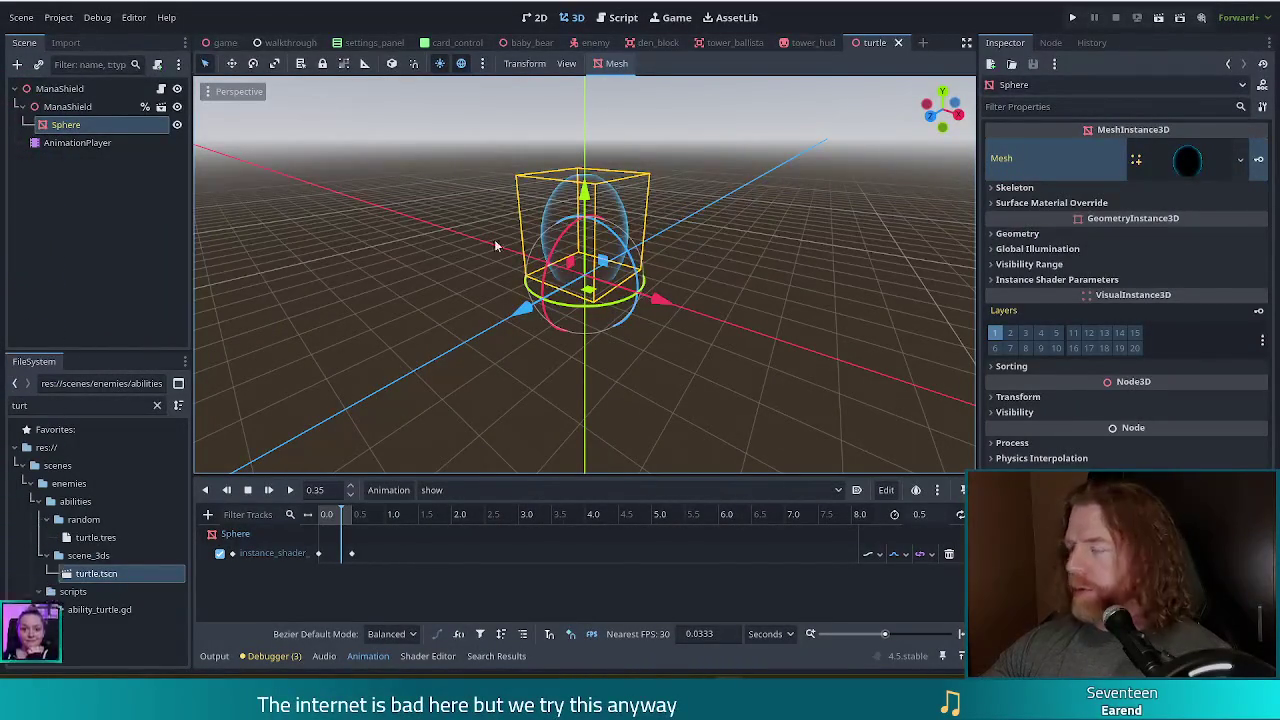
left_click(85, 405)
Filter FileSystem for 'skeleton tres' and set skeleton_mage.tres Difficulty to Medium.
type("turt")
key("ctrl+a")
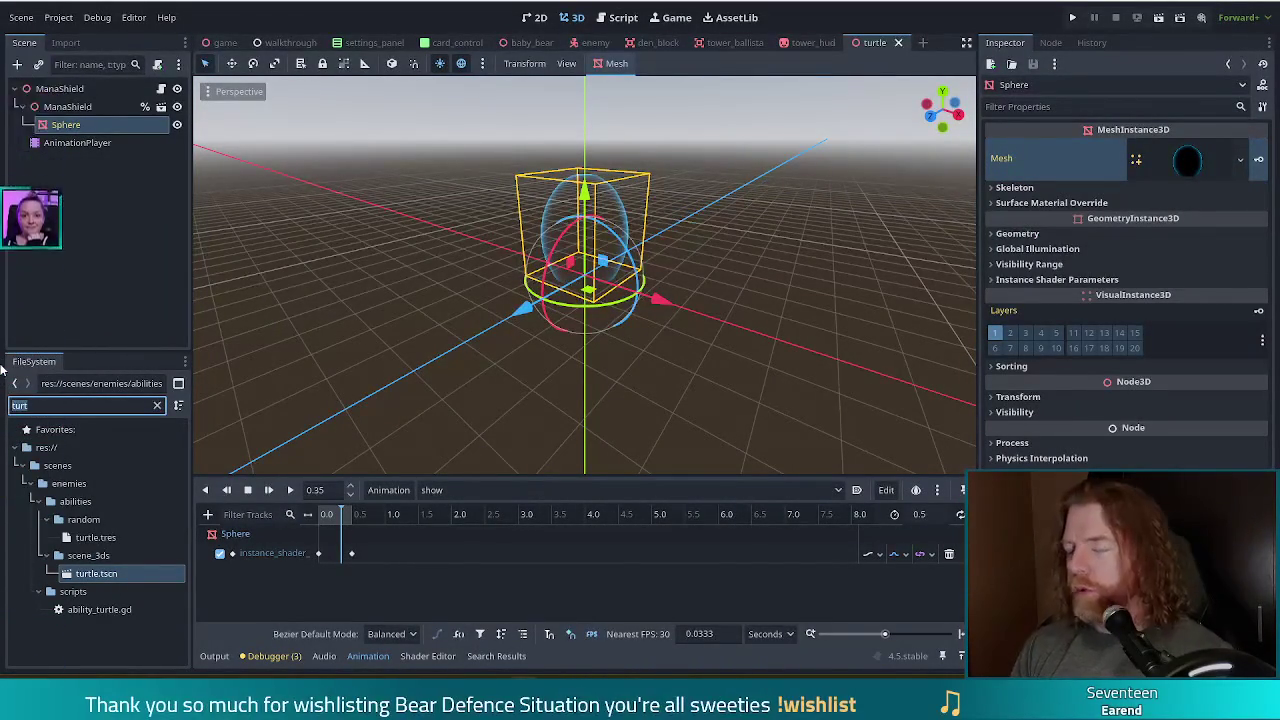
type("skeleton tres")
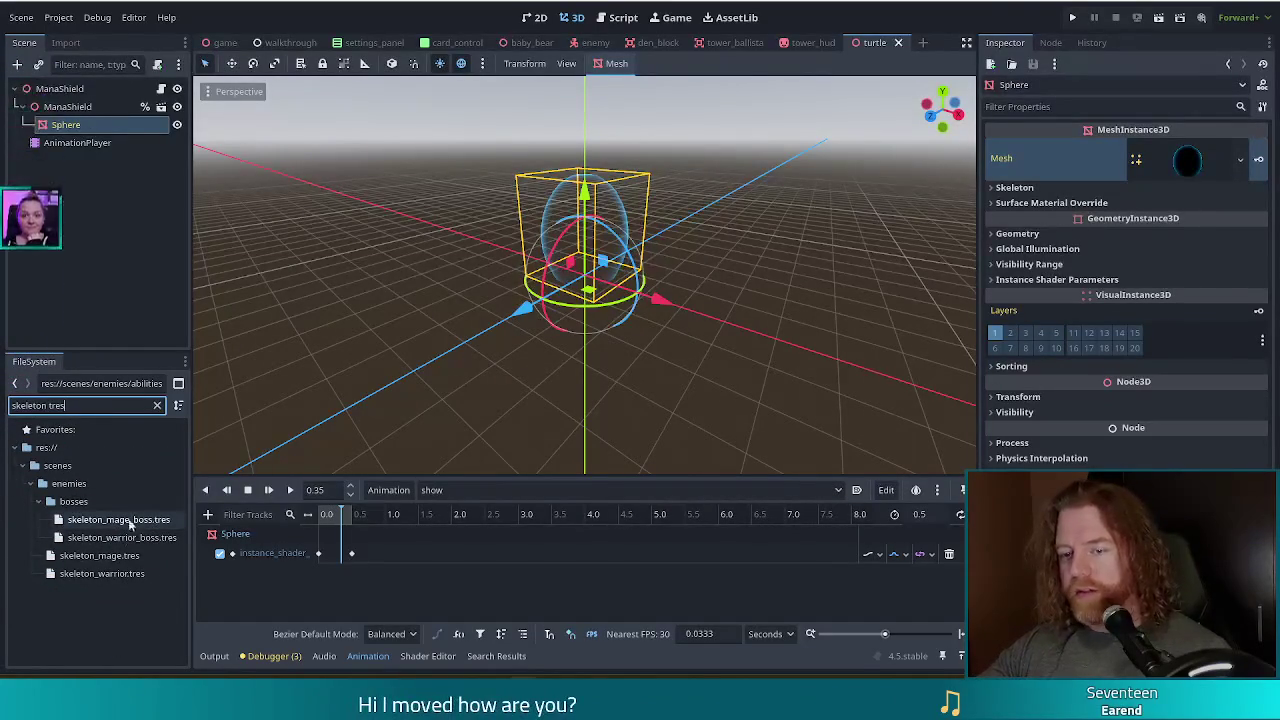
left_click(108, 562)
double_click(108, 562)
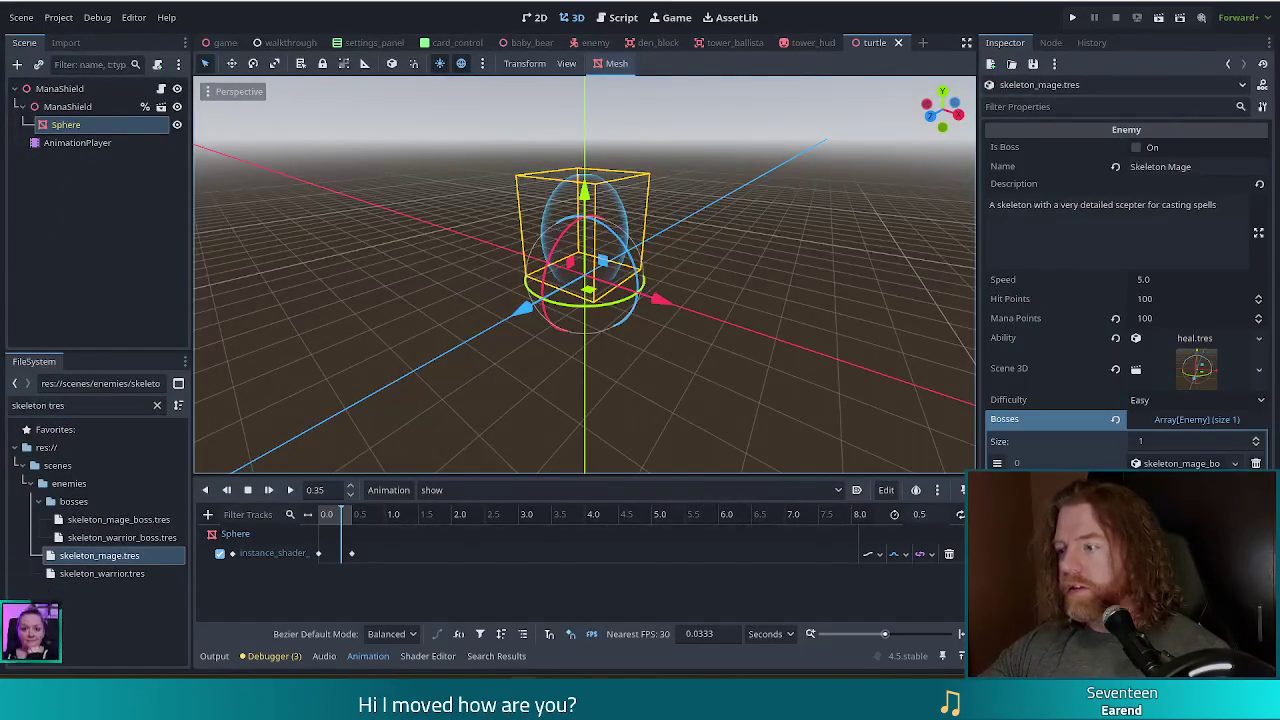
left_click(1165, 402)
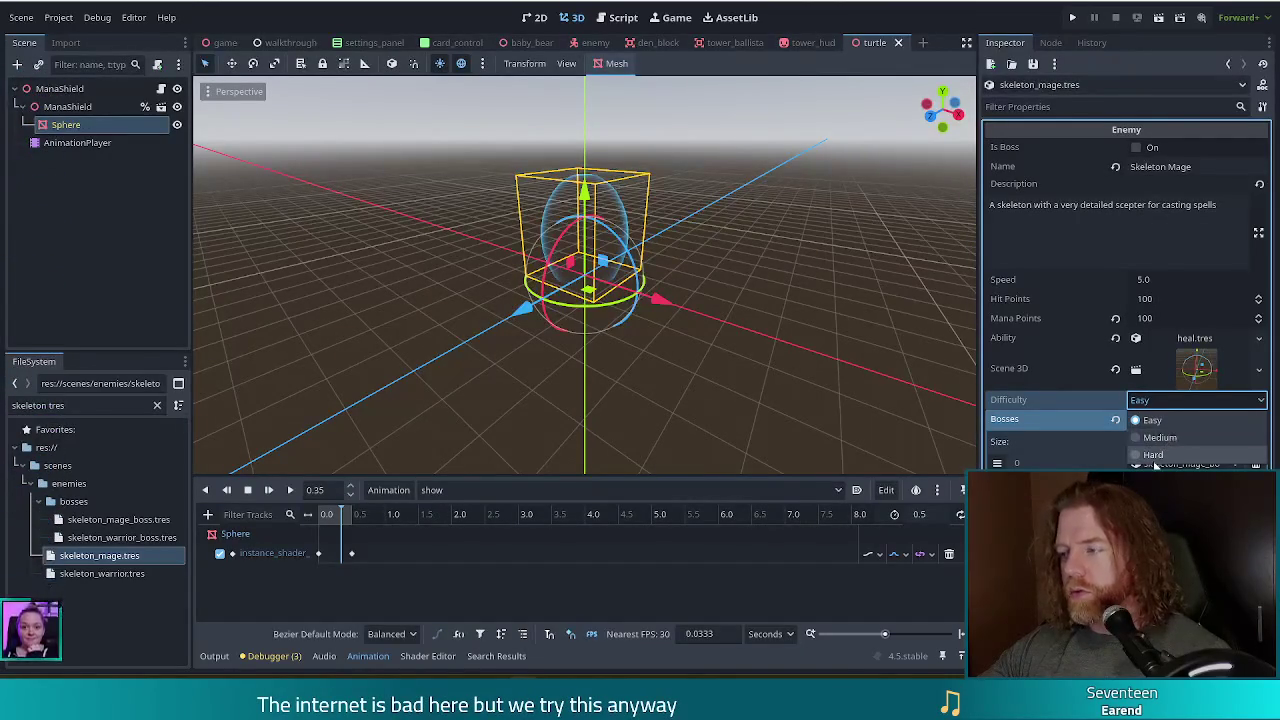
left_click(1162, 438)
Set skeleton_warrior.tres Difficulty to Hard and save.
left_click(136, 575)
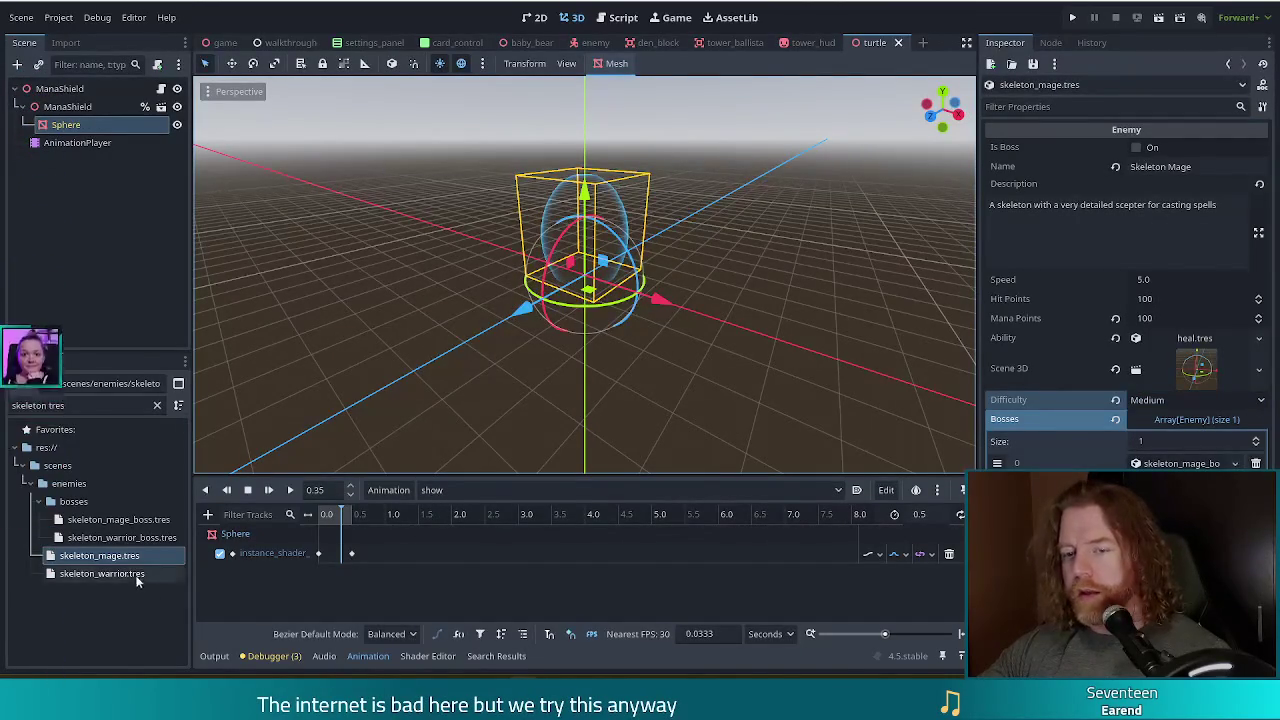
left_click(1139, 376)
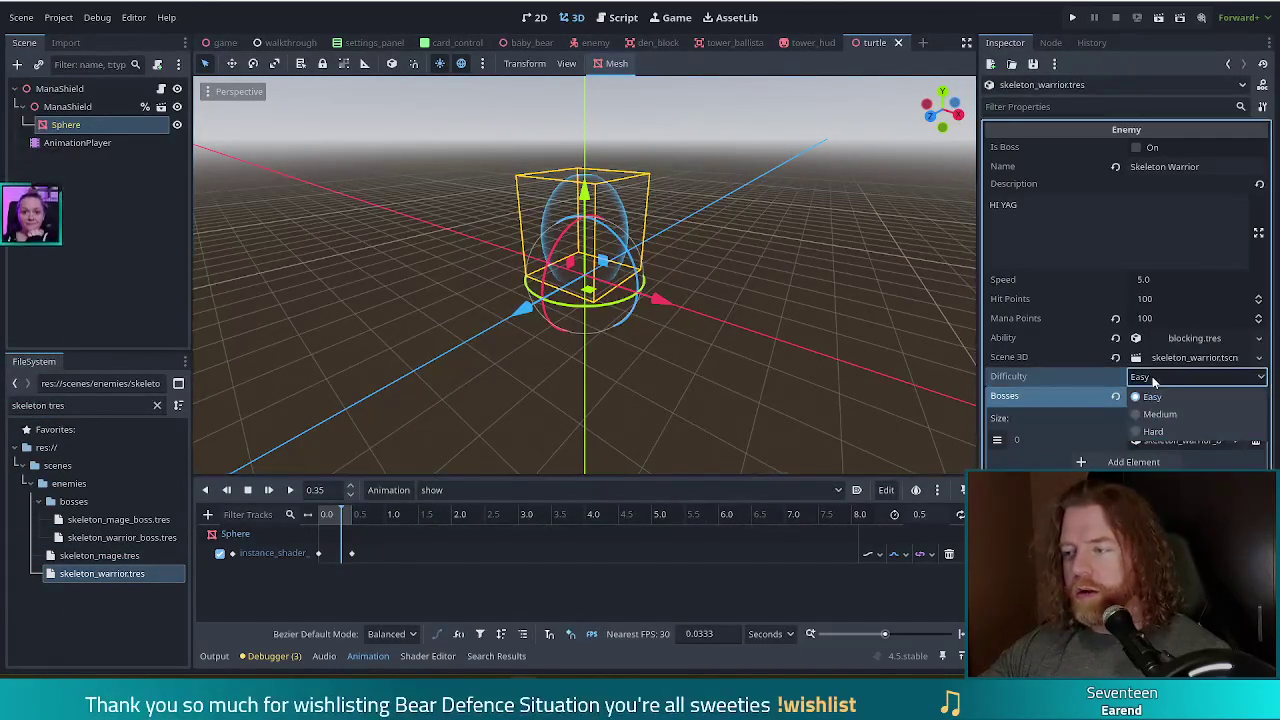
left_click(1155, 432)
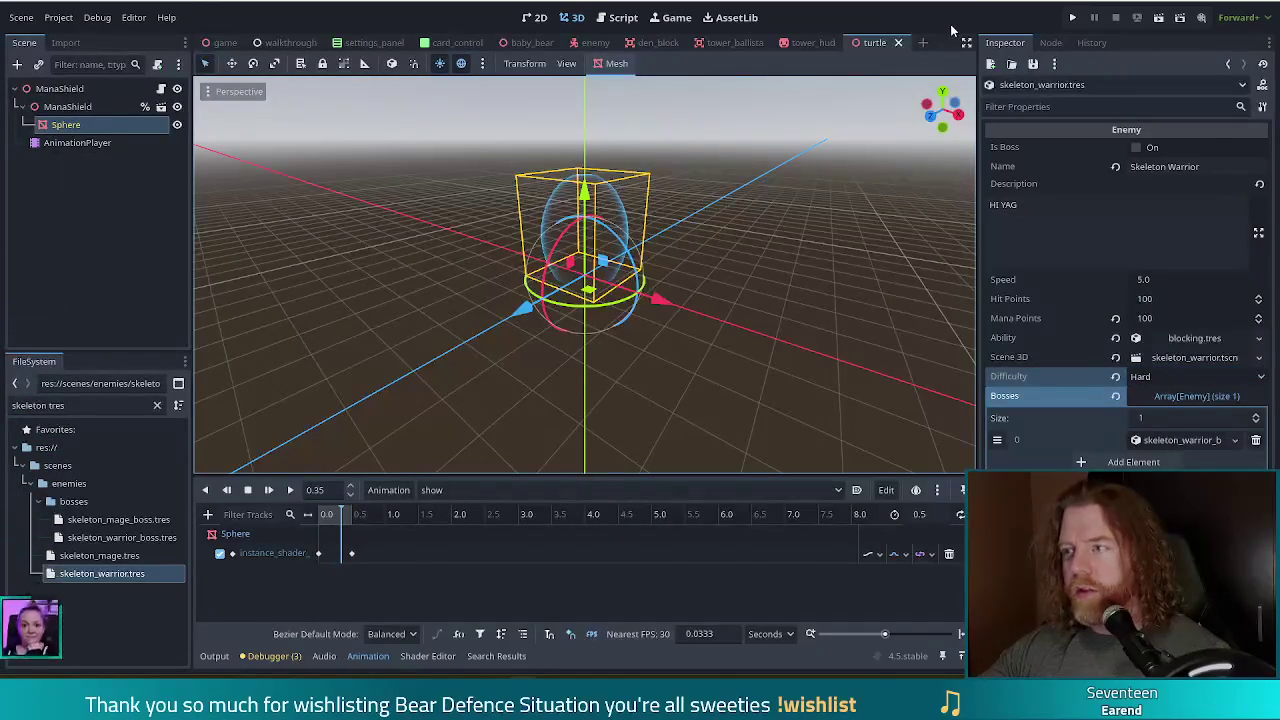
key("ctrl+s")
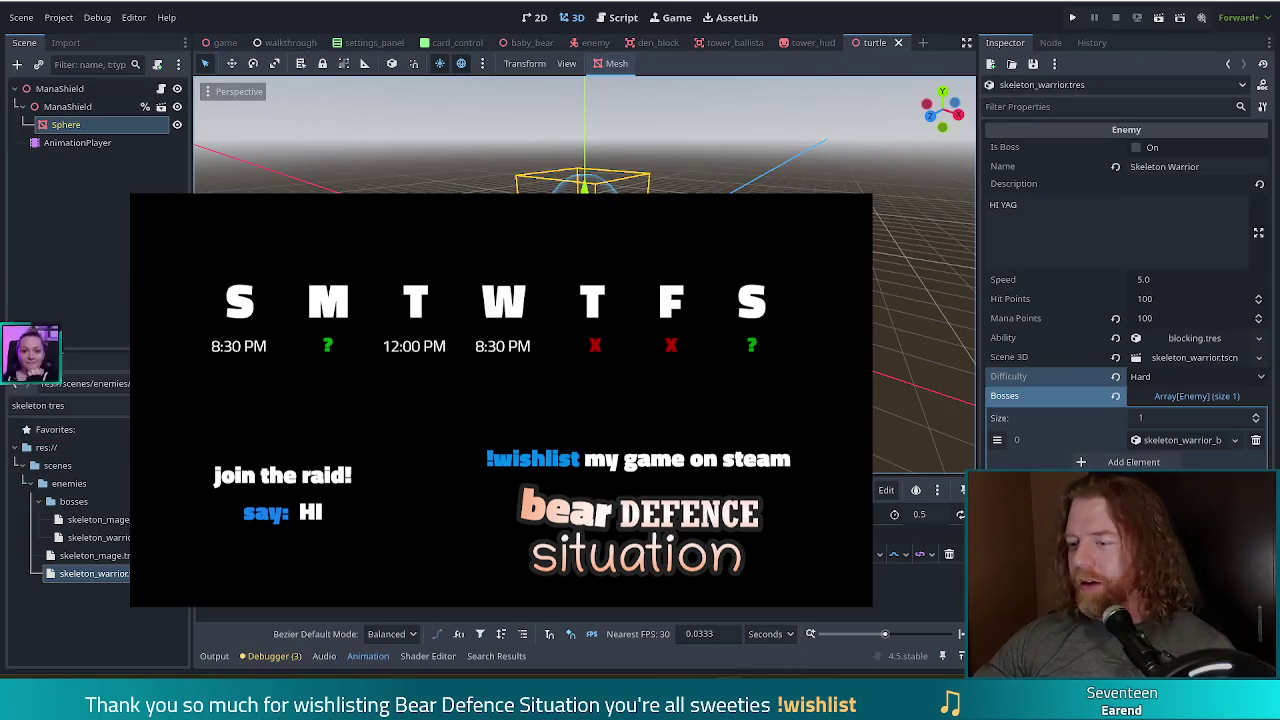
Switch from Godot to a blank untitled Notepad++ document.
key("alt+Tab")
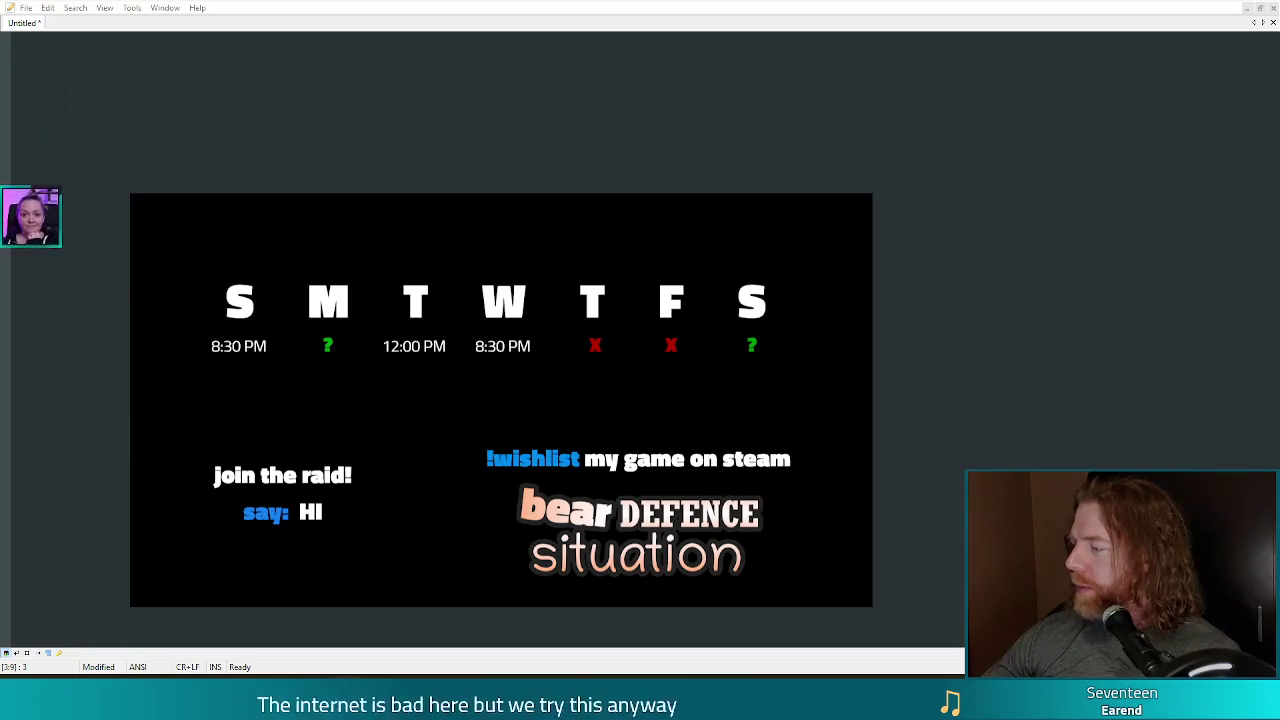
Enter four short one-word channel names on separate lines, correcting two typos, ending on a fresh line.
type("fern")
key("Return")
type("tiny")
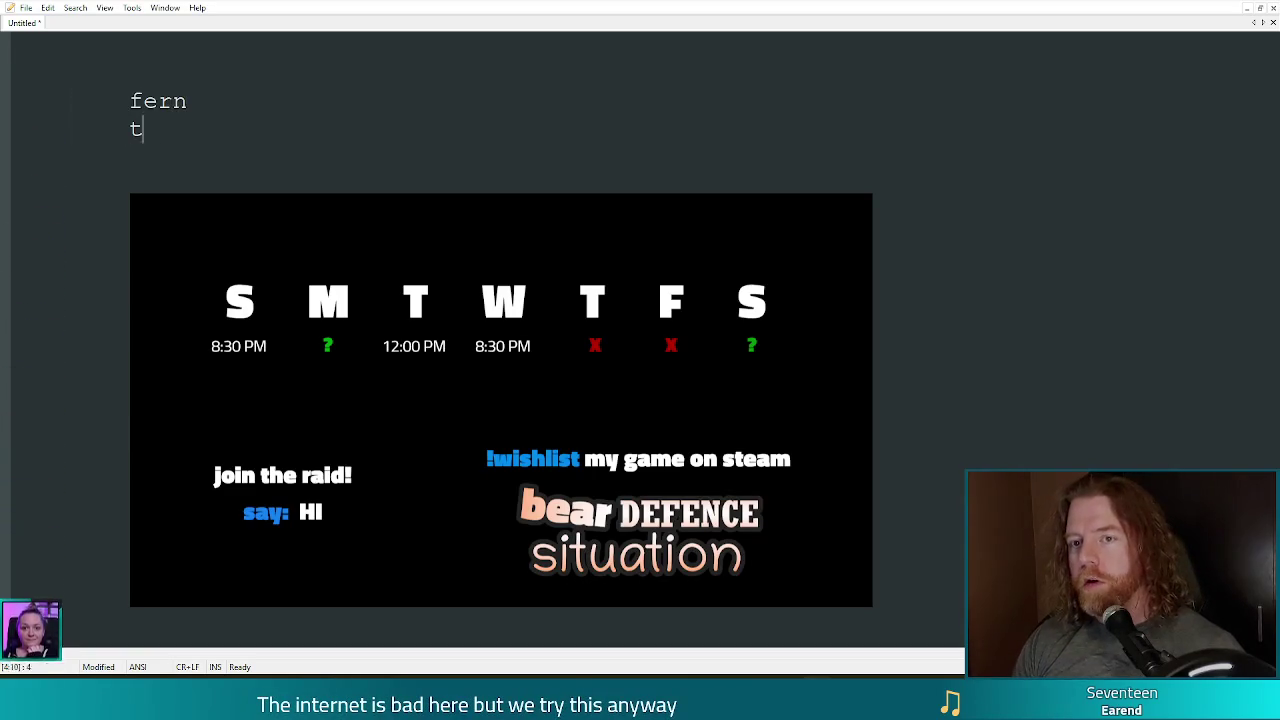
key("Return")
type("opt")
key("BackSpace")
type("er")
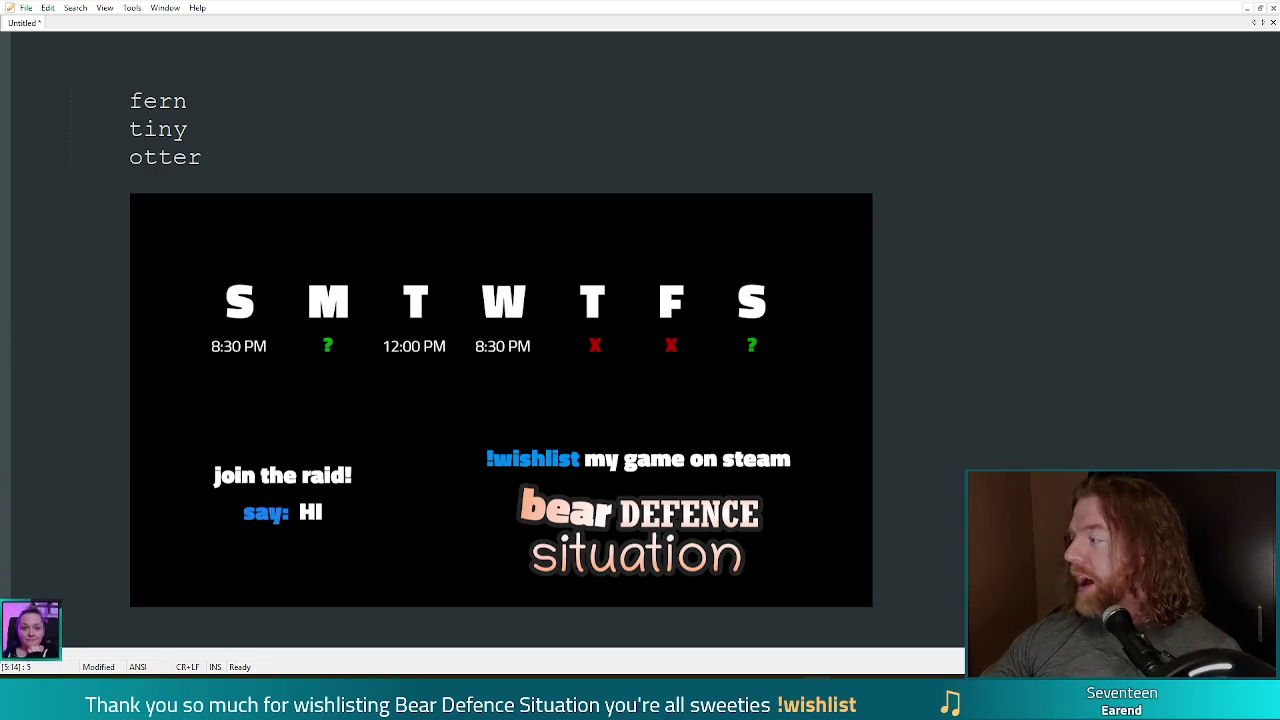
key("Return")
type("uir")
key("BackSpace")
key("BackSpace")
key("BackSpace")
type("irad")
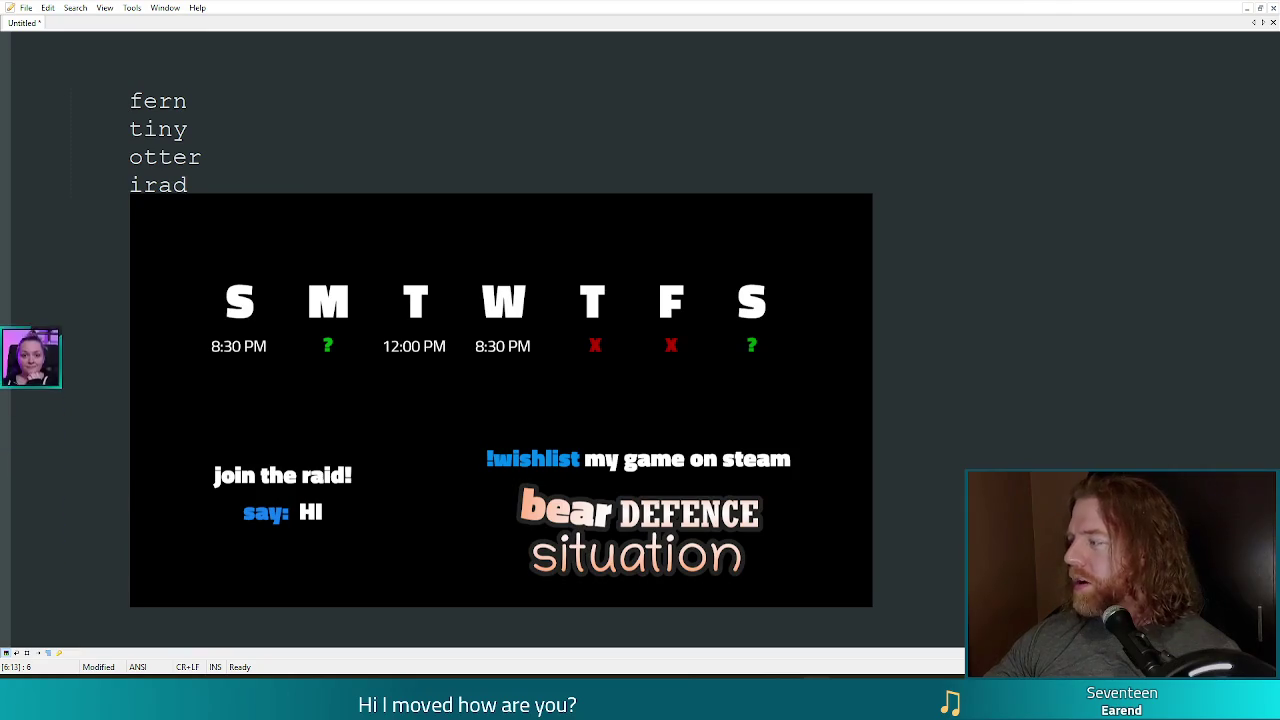
key("Return")
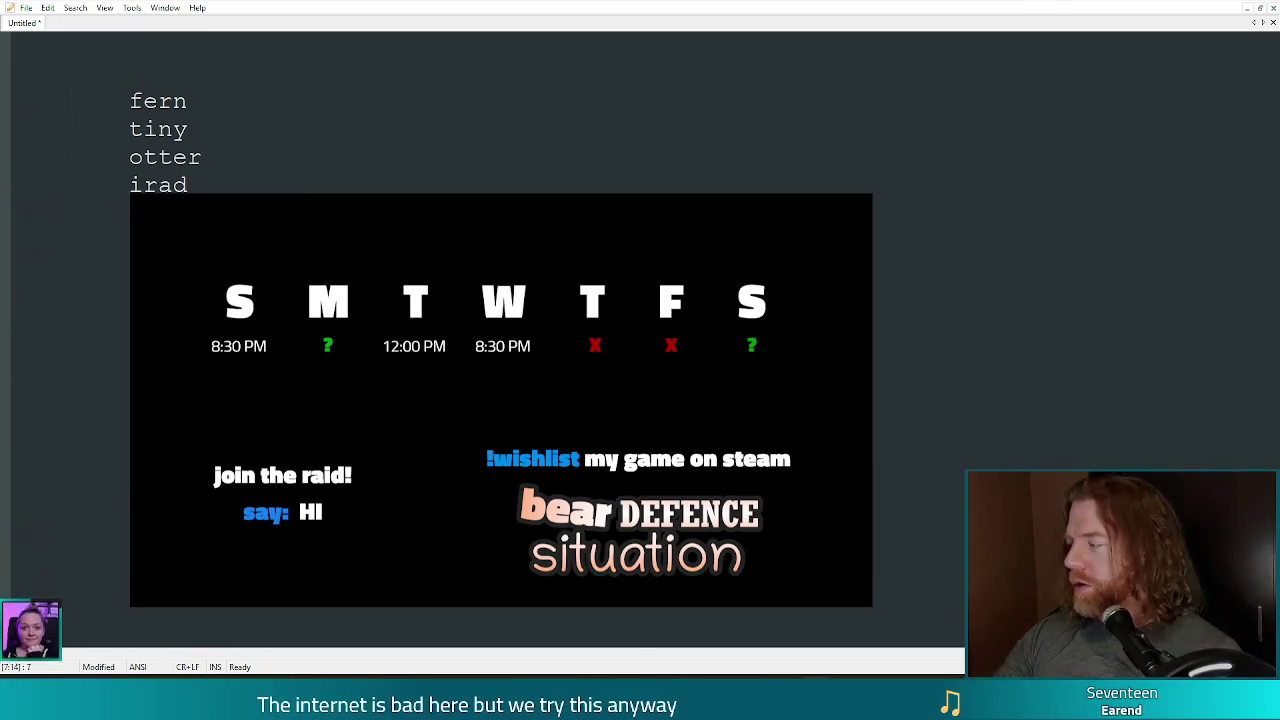